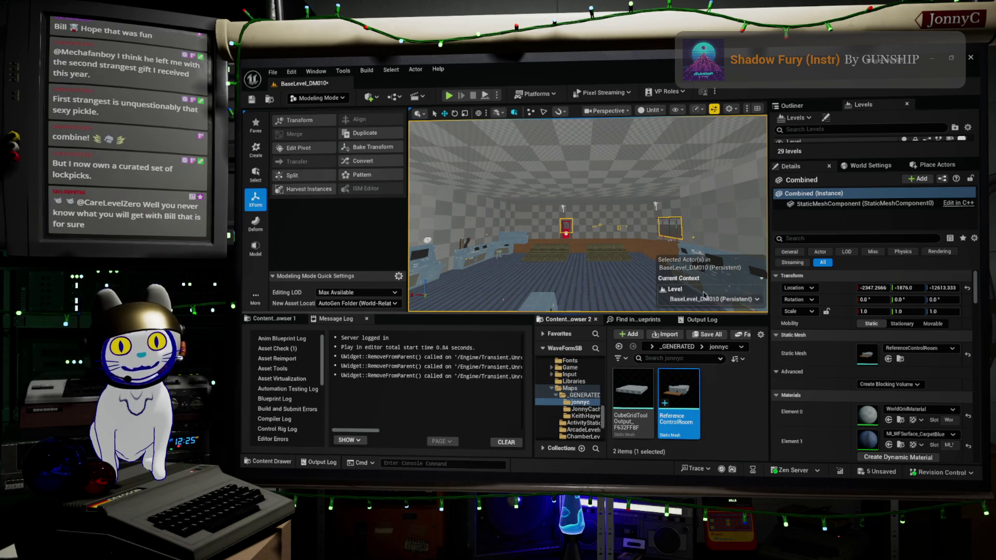
Step: Export the ReferenceControlRoom asset as an FBX into Assets/ExportedAssets
right_drag(706, 301, 716, 301)
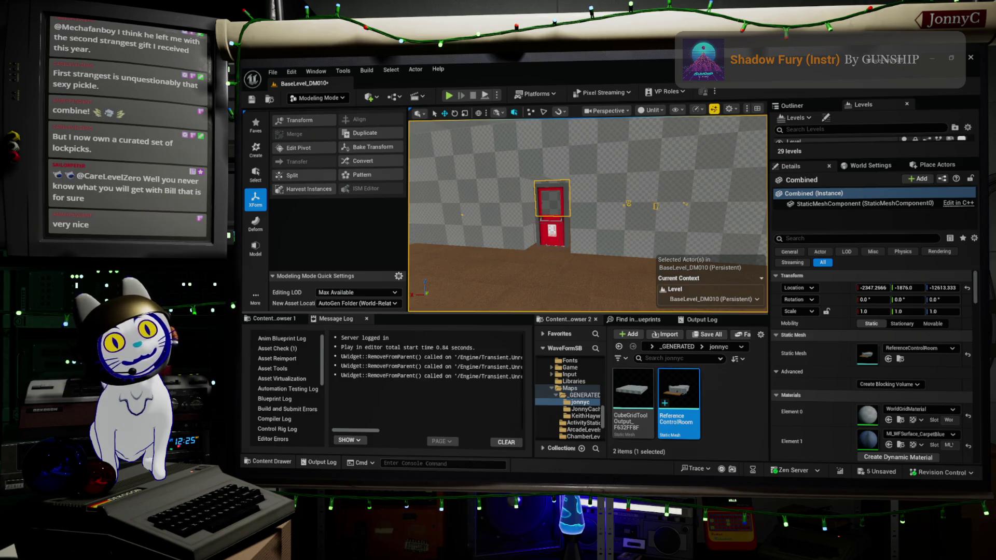
key(f)
right_drag(587, 213, 587, 214)
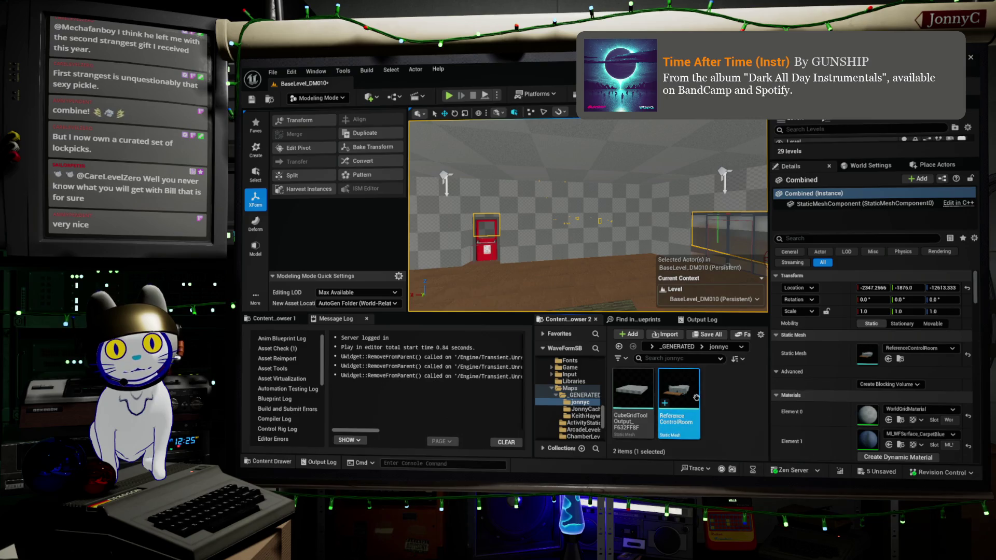
right_click(696, 394)
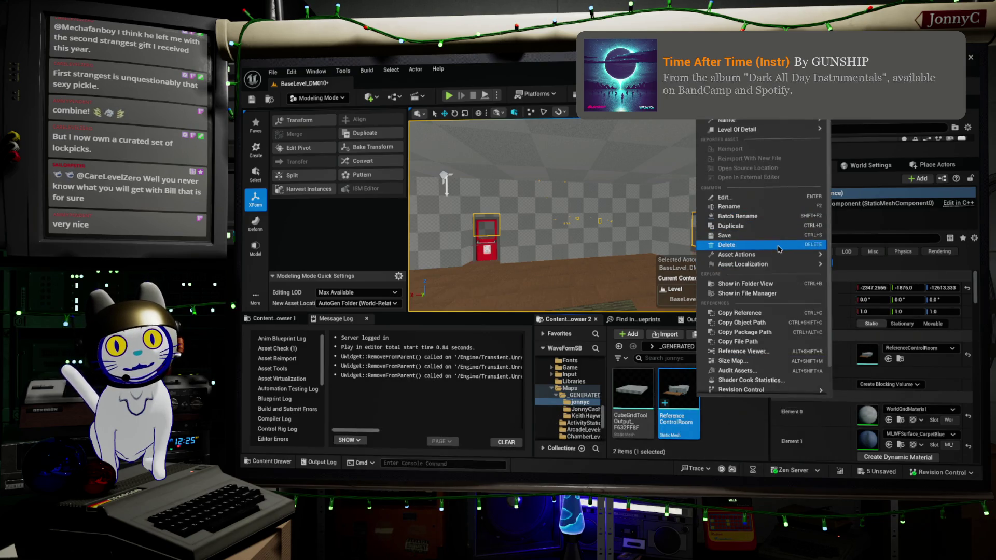
mouse_move(798, 264)
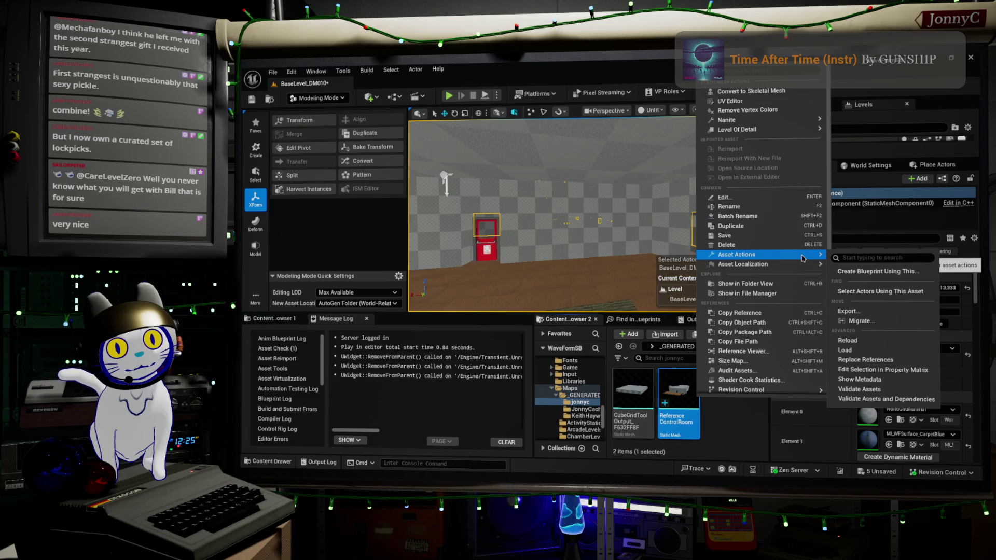
click(908, 319)
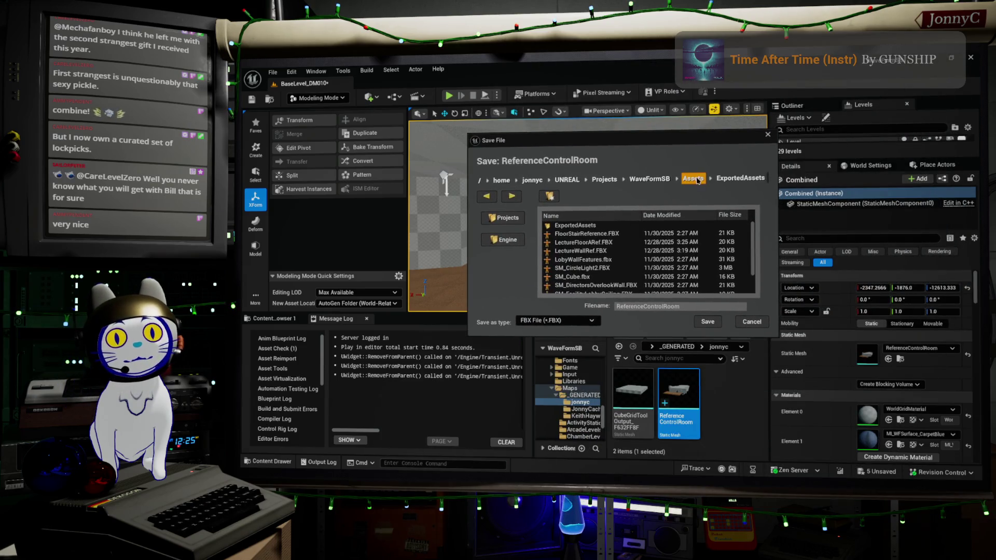
scroll(641, 247, down, 3)
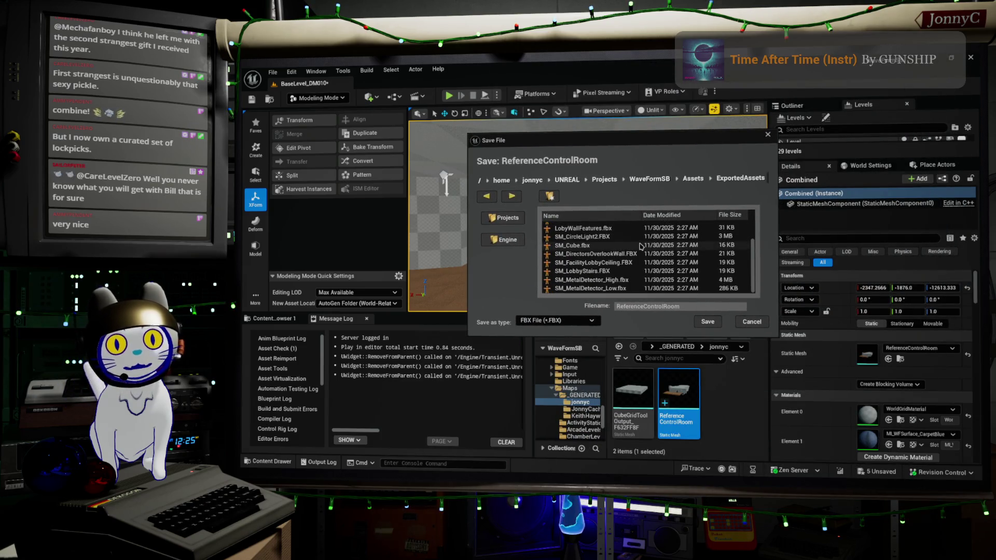
click(708, 322)
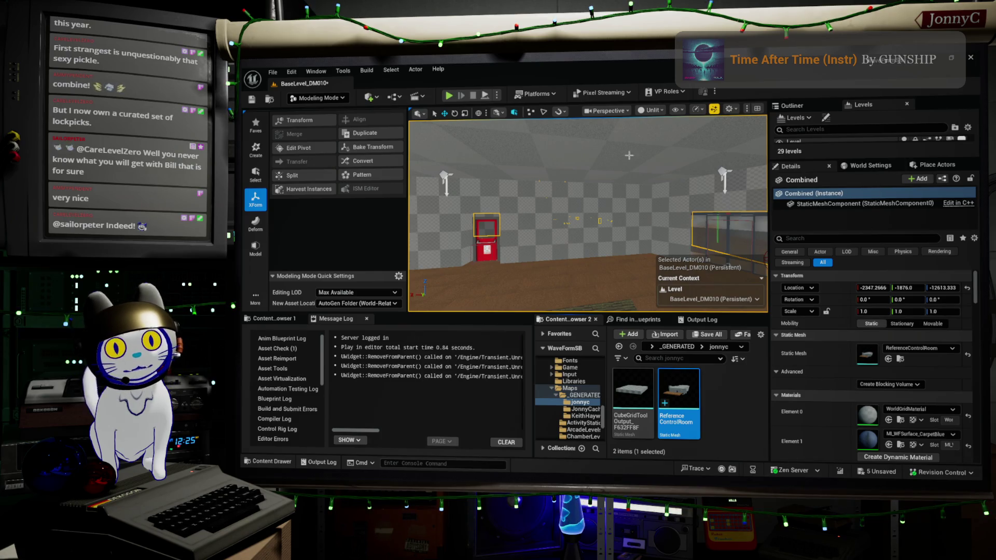
Step: Close Unreal, unticking BaseLevel_DM010, ChamberLogic, FacilityLayout_DM010 and FacilityLogic_DM010 in the save prompt
click(969, 58)
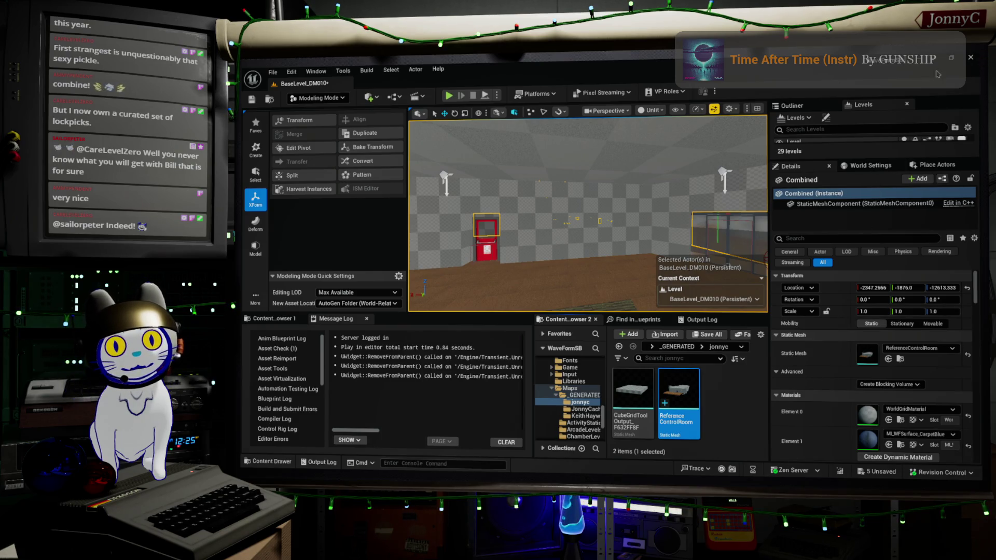
drag(746, 162, 640, 158)
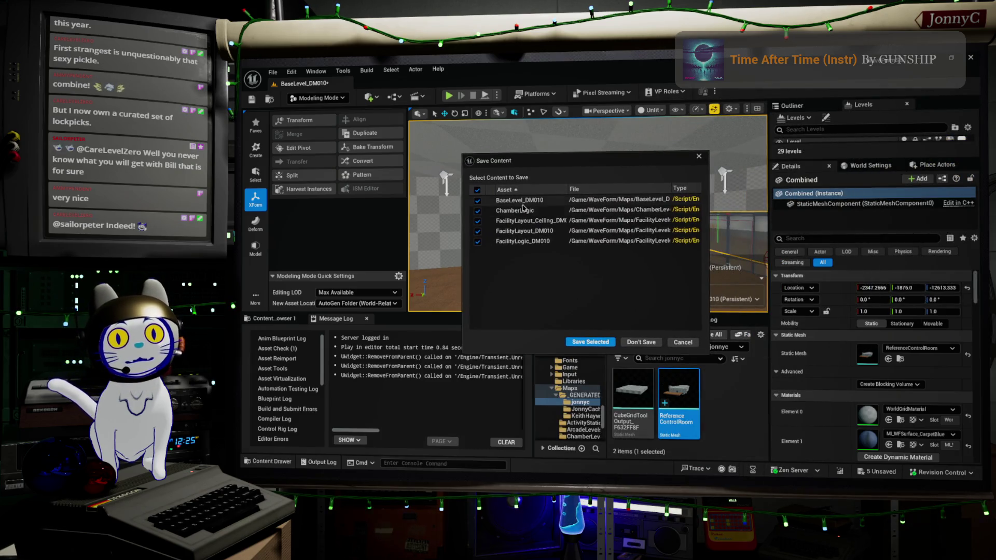
click(477, 231)
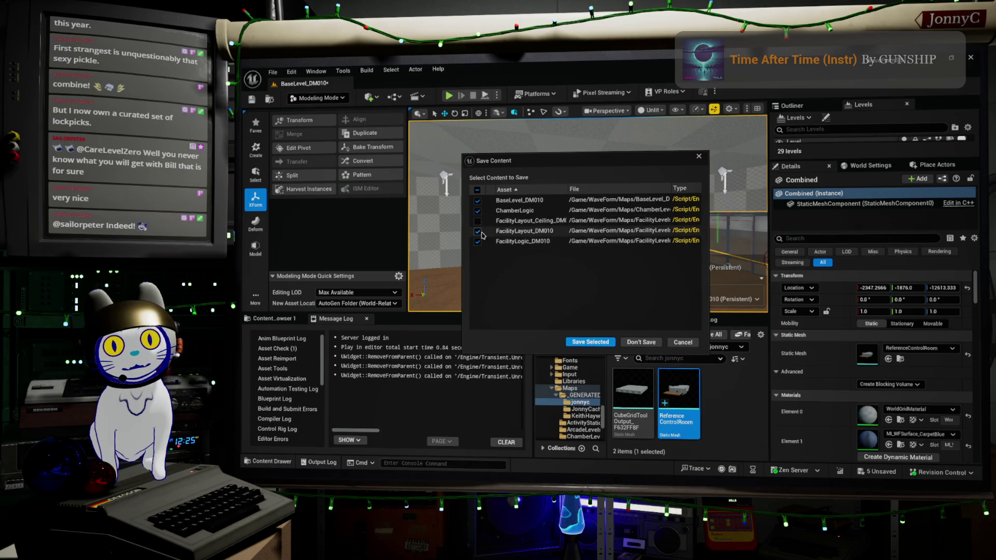
click(477, 241)
click(477, 210)
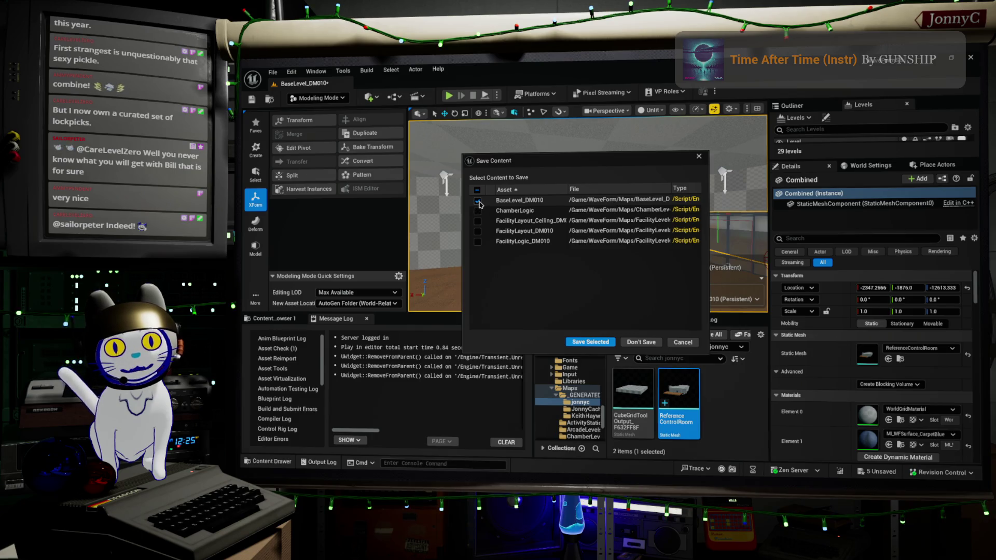
click(477, 201)
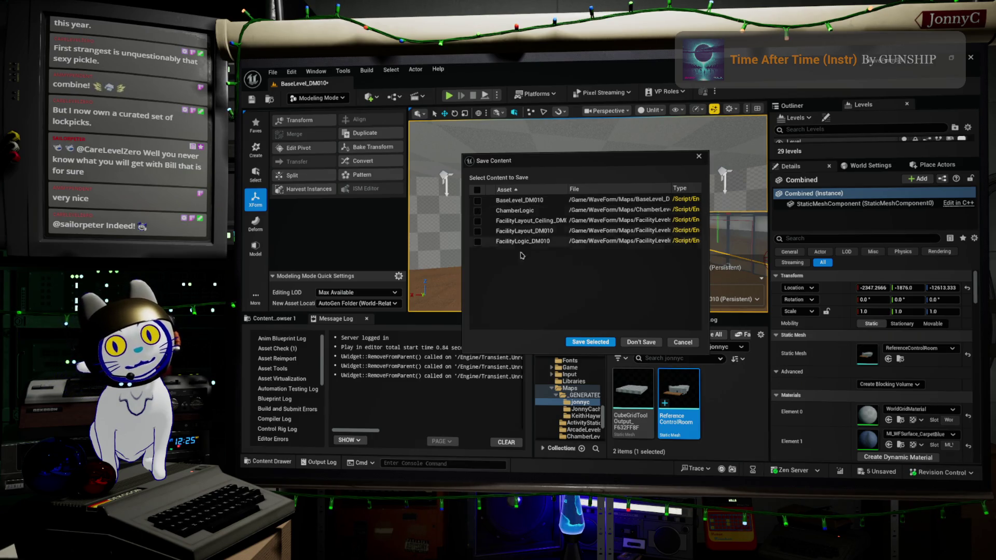
click(590, 342)
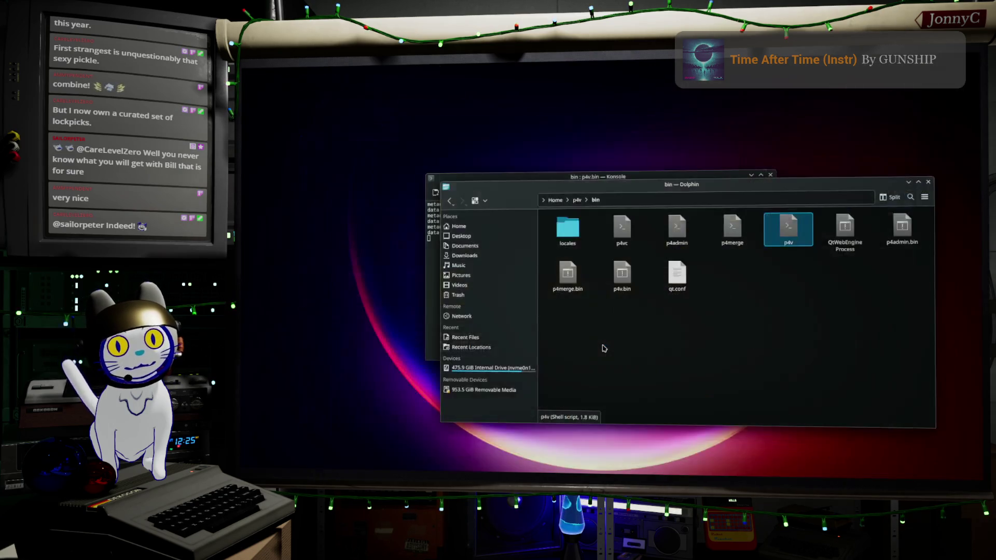
Step: Relaunch the Unreal editor from Dolphin's bin folder to open the WaveFormSB project
click(777, 348)
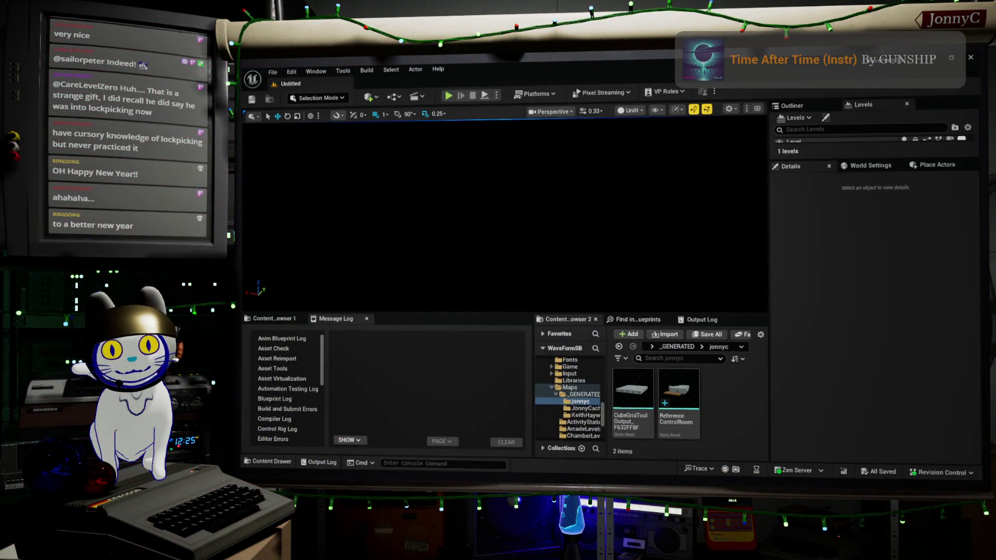
Step: Reopen BaseLevel_DM010 from the File menu's Recent Levels list
click(282, 73)
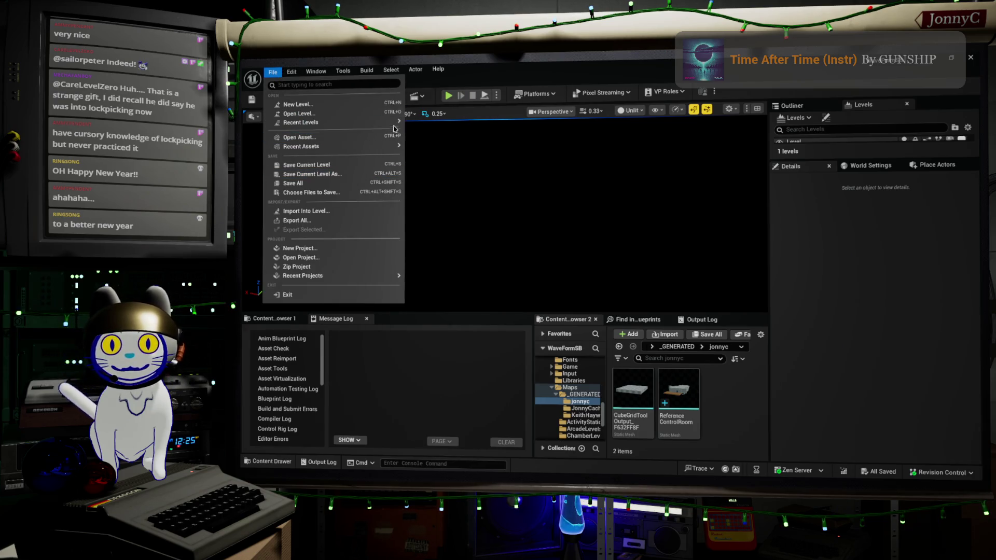
mouse_move(396, 122)
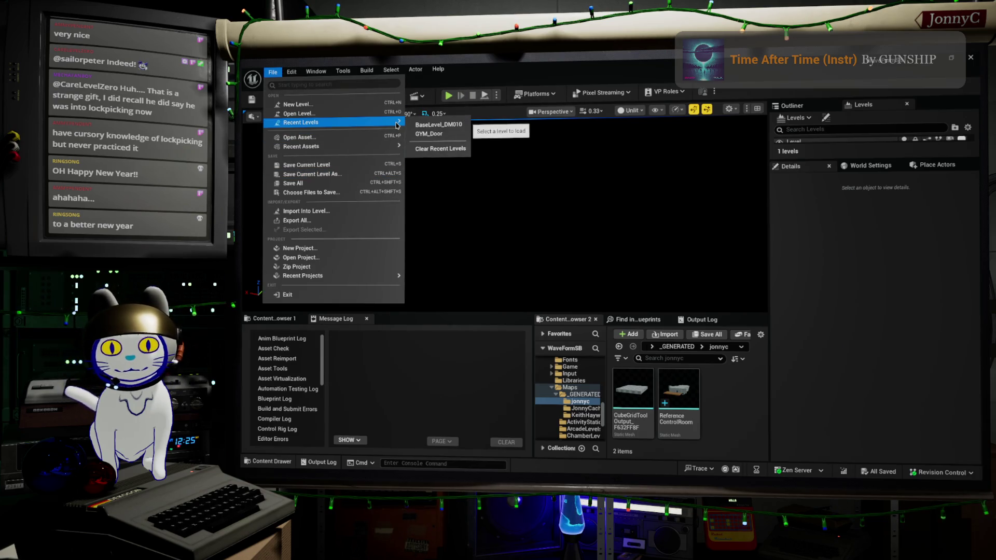
click(439, 124)
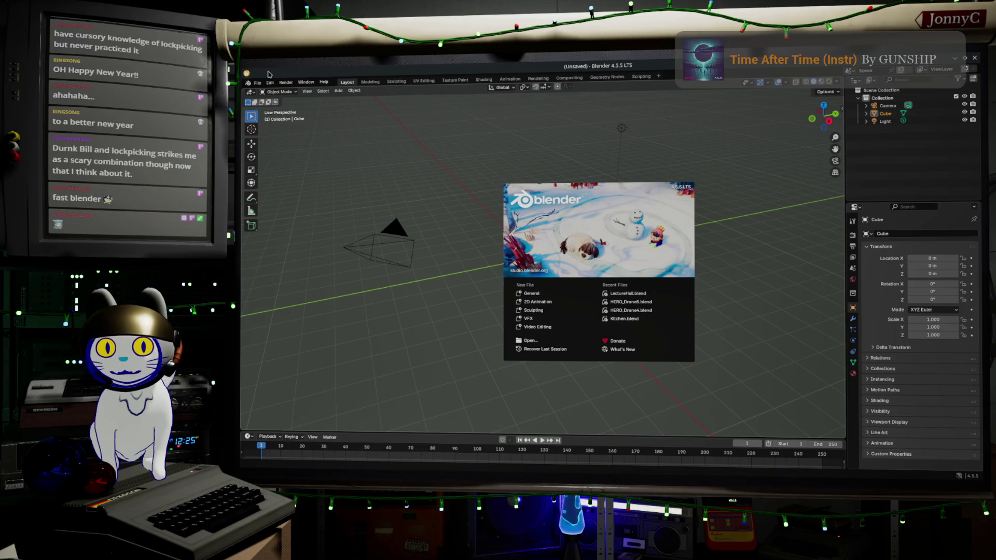
Step: Dismiss Blender's splash screen and select the default cube
key(alt+Tab)
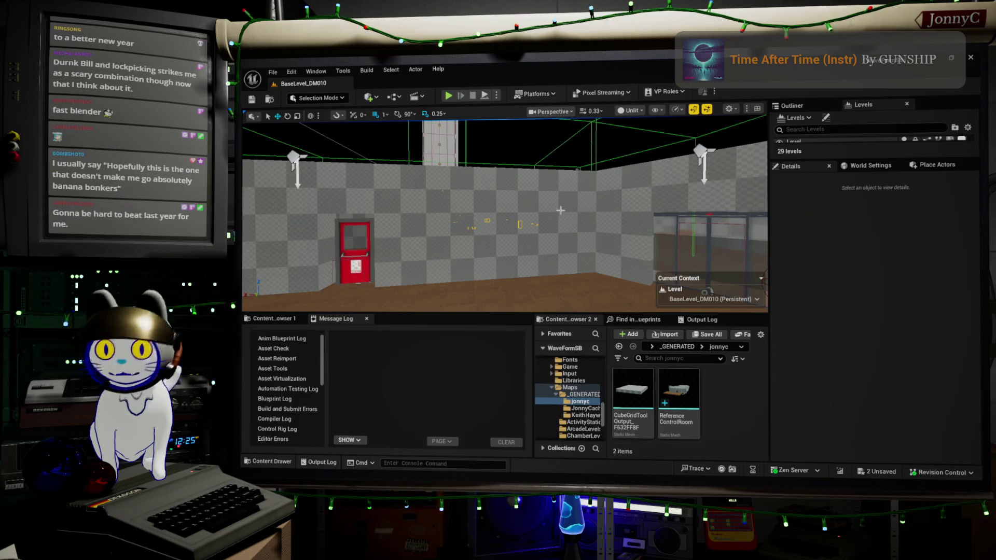
key(alt+Tab)
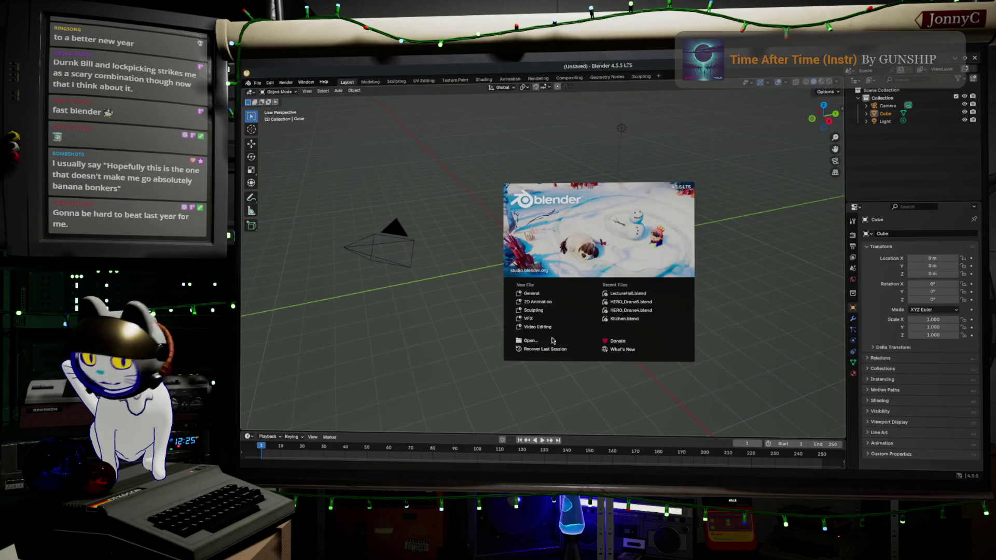
click(487, 192)
click(257, 83)
click(650, 266)
click(534, 237)
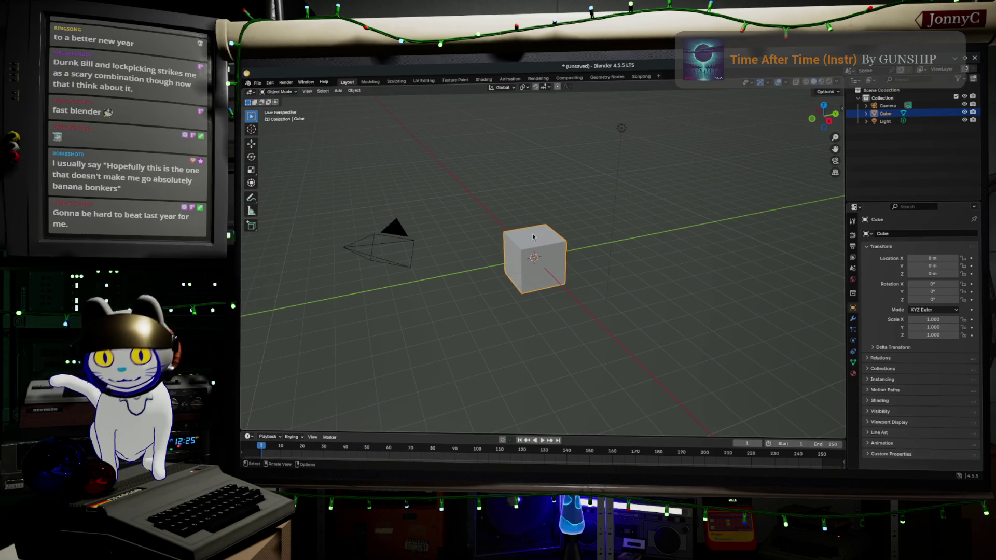
Step: Delete the default cube and bring up the FBX import browser
key(Delete)
click(257, 82)
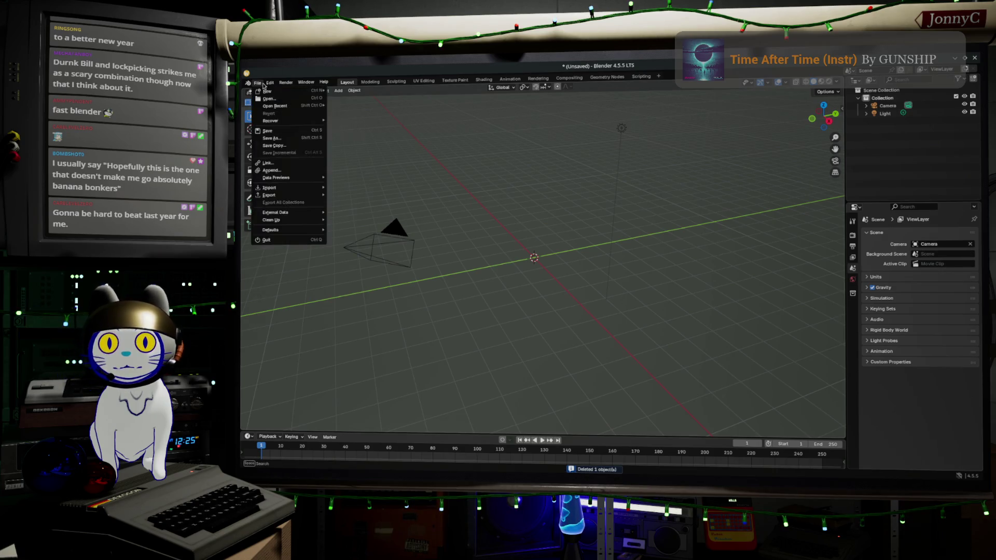
mouse_move(296, 109)
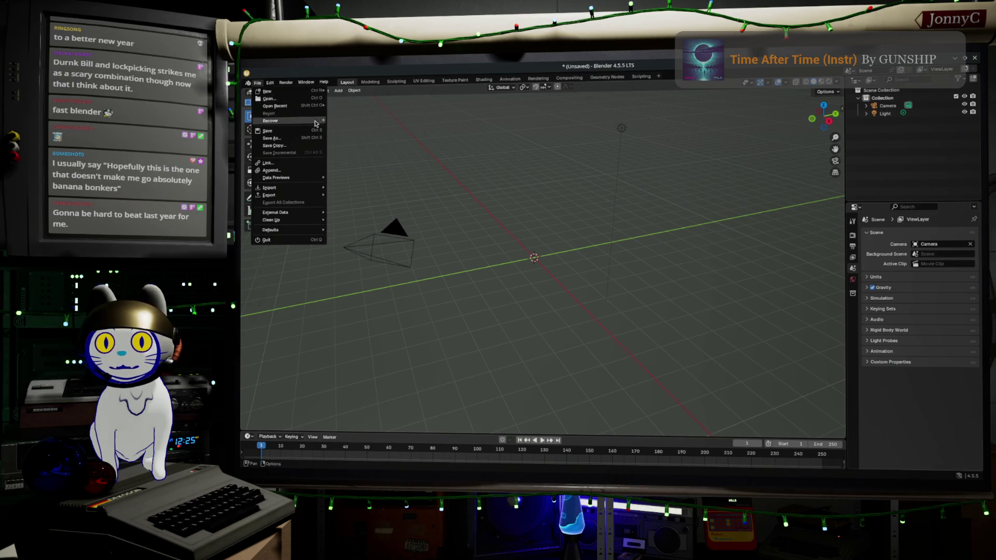
mouse_move(317, 188)
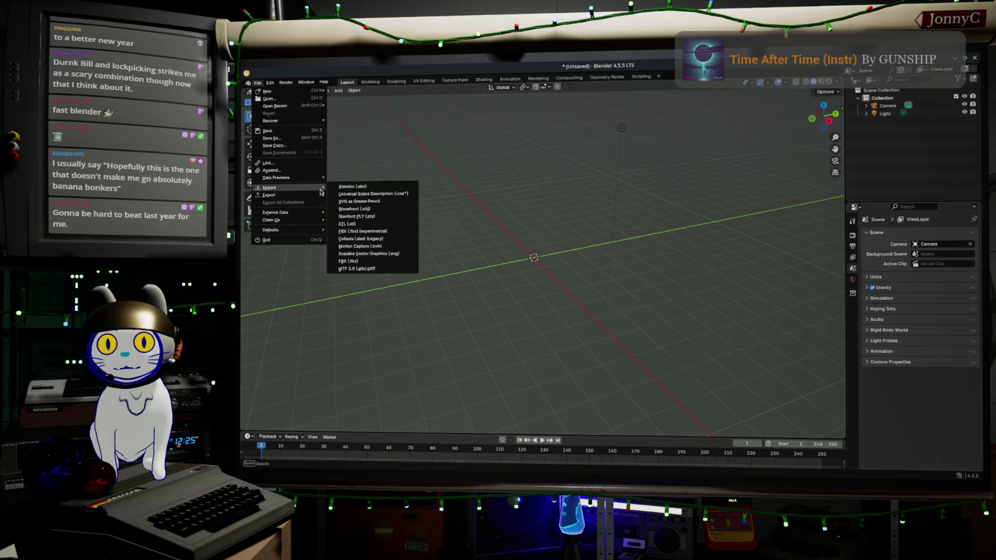
click(394, 261)
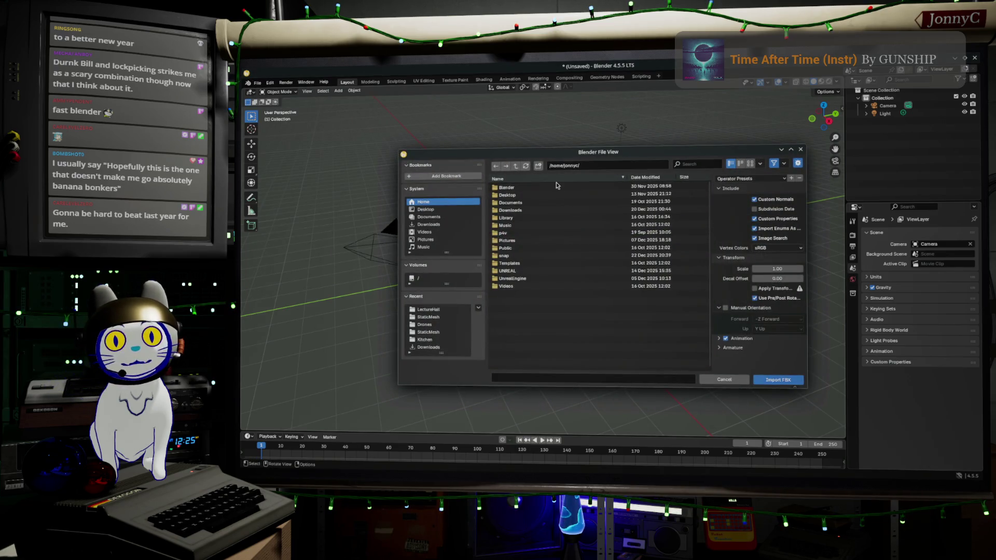
Step: Navigate to UNREAL > Projects > WaveFormSB > Assets > ExportedAssets
click(533, 272)
double_click(533, 274)
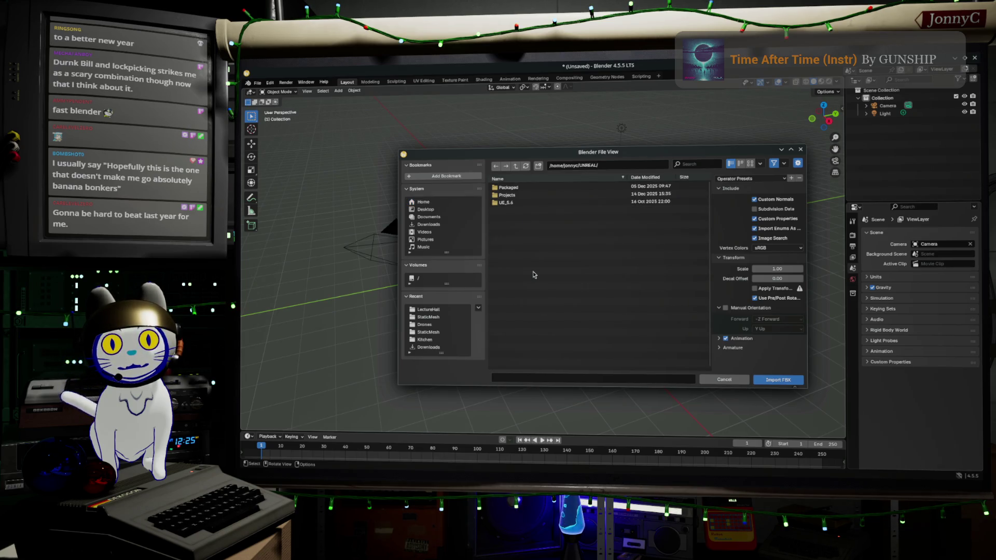
double_click(548, 193)
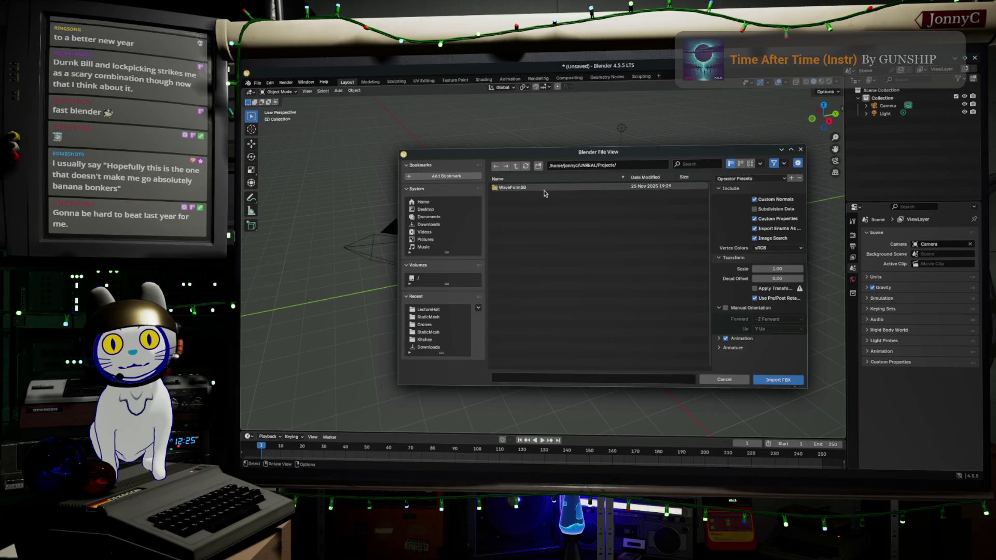
double_click(543, 190)
double_click(534, 190)
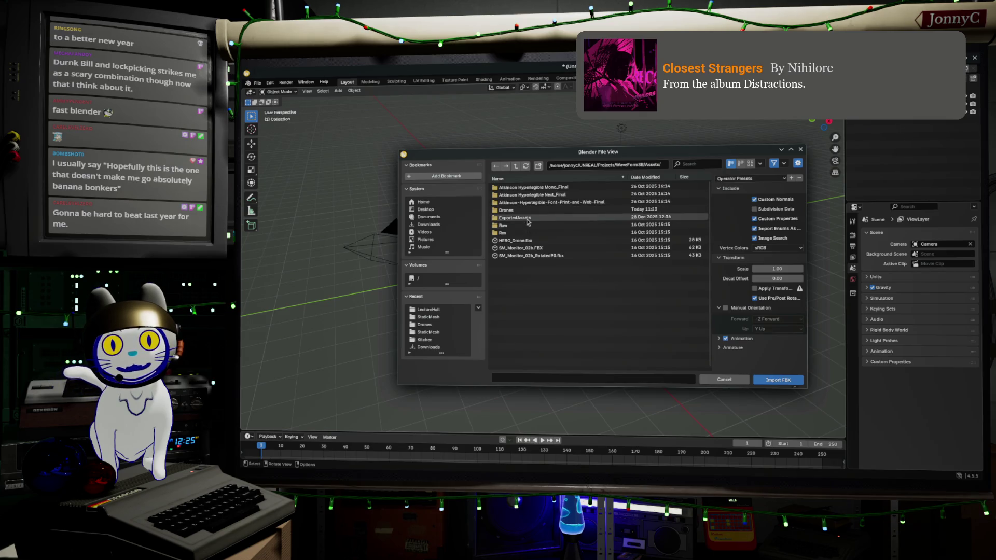
double_click(527, 219)
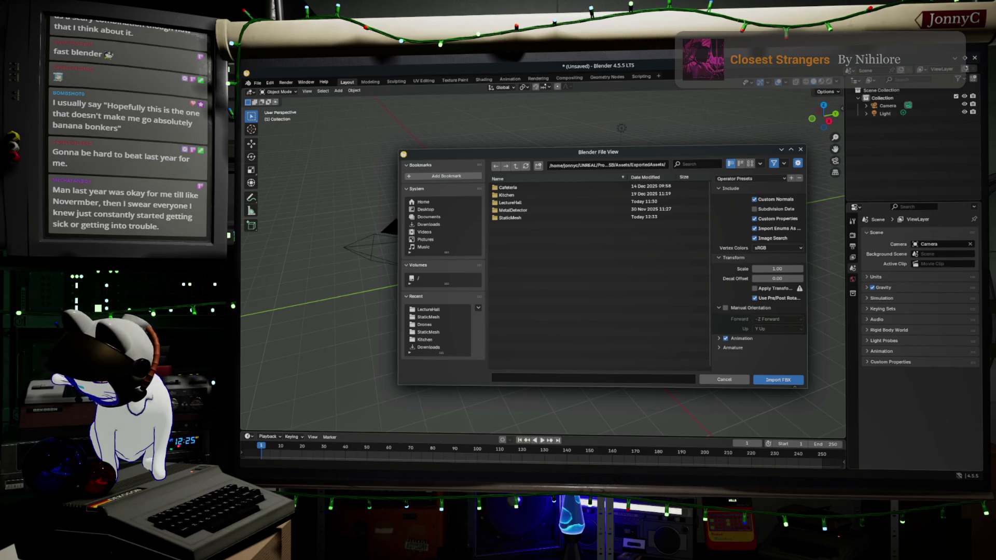
key(alt+Tab)
right_click(686, 399)
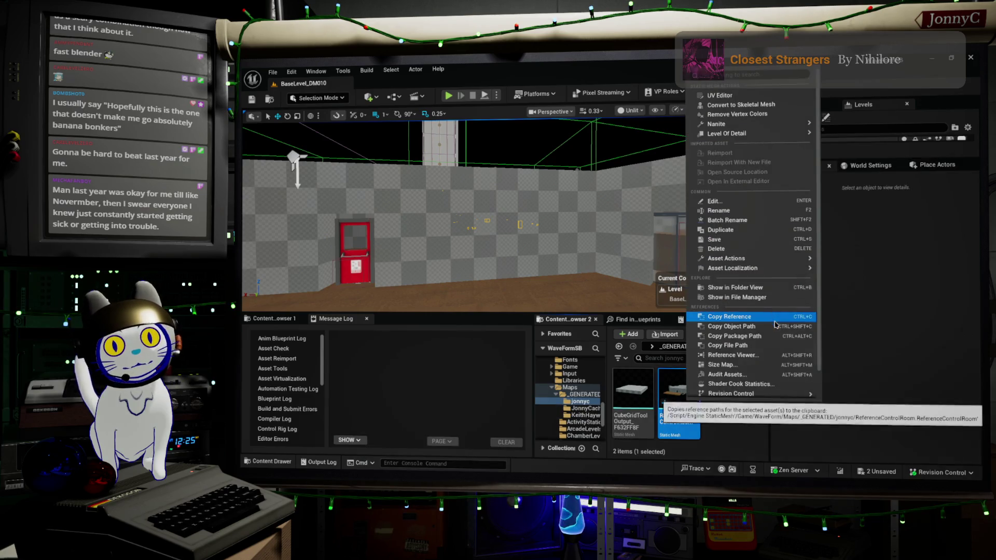
mouse_move(781, 259)
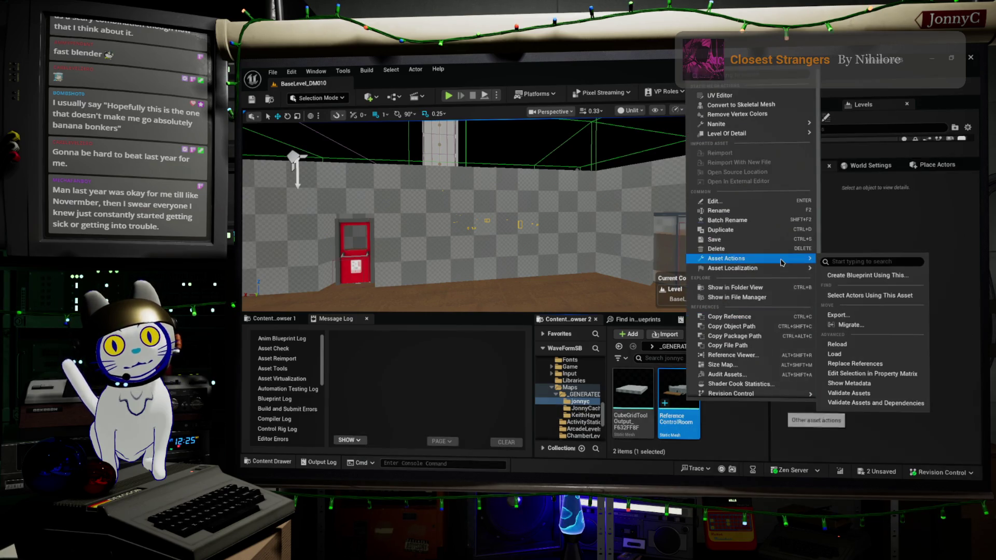
click(877, 317)
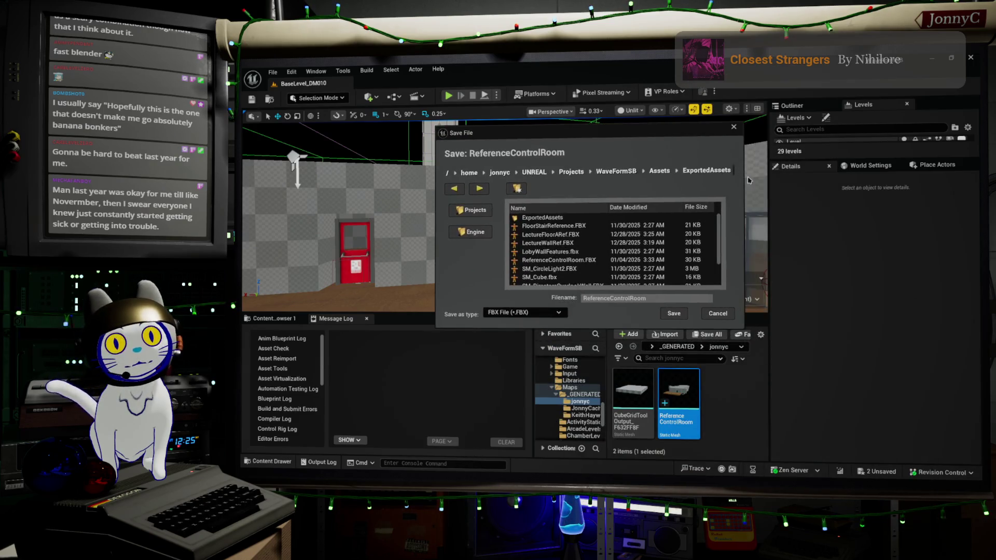
mouse_move(743, 186)
mouse_down()
mouse_move(883, 188)
mouse_move(884, 200)
mouse_up()
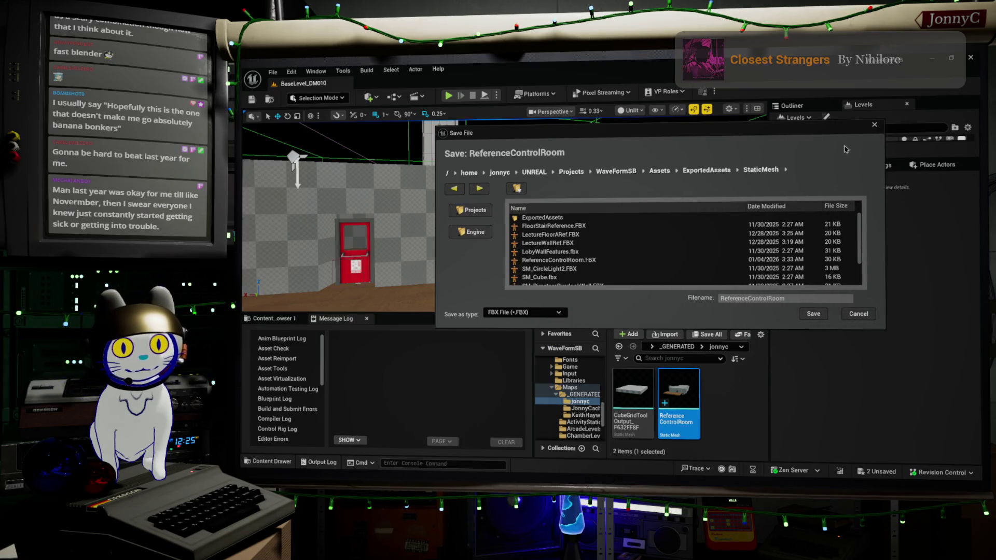
click(874, 125)
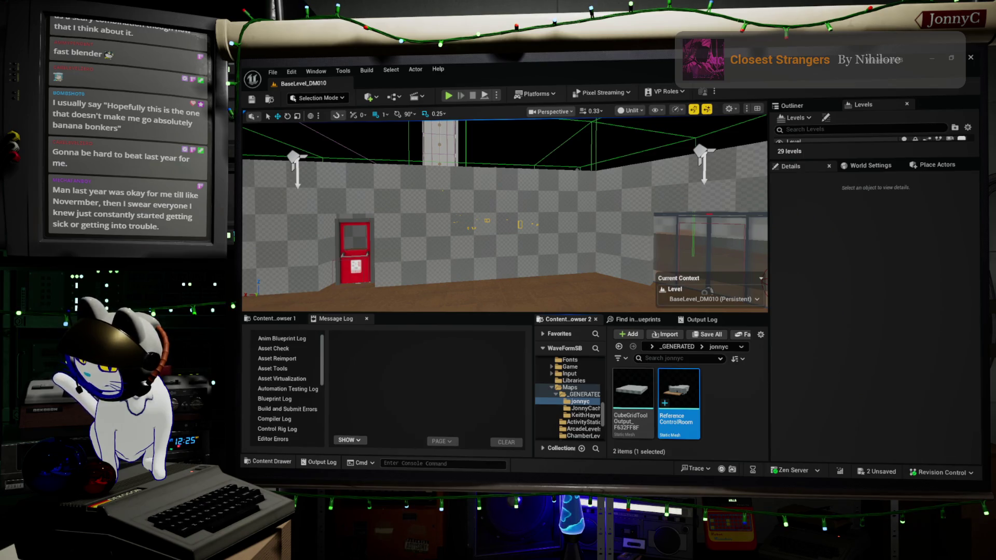
Step: Import ReferenceControlRoom.FBX from the StaticMesh folder and frame the room mesh in view
key(alt+Tab)
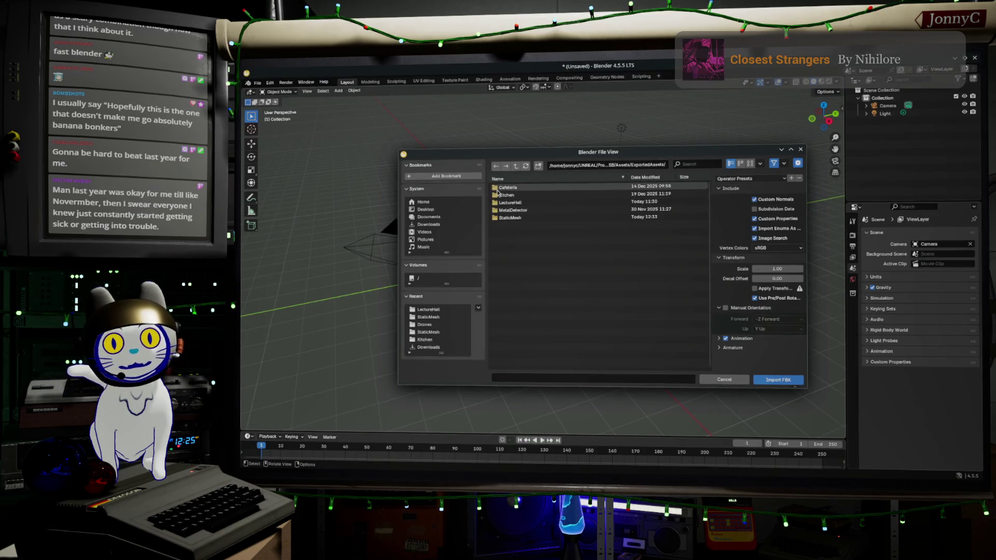
double_click(510, 217)
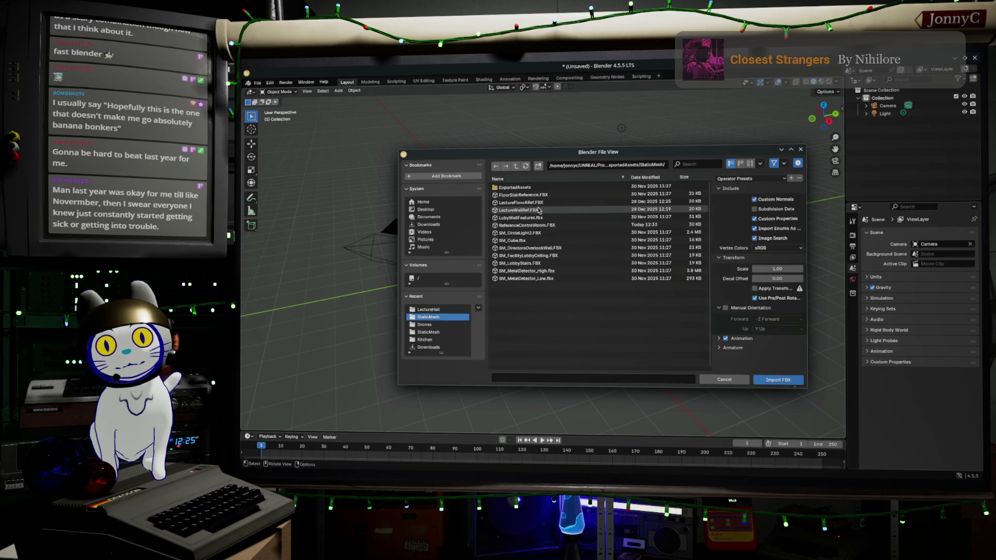
click(552, 226)
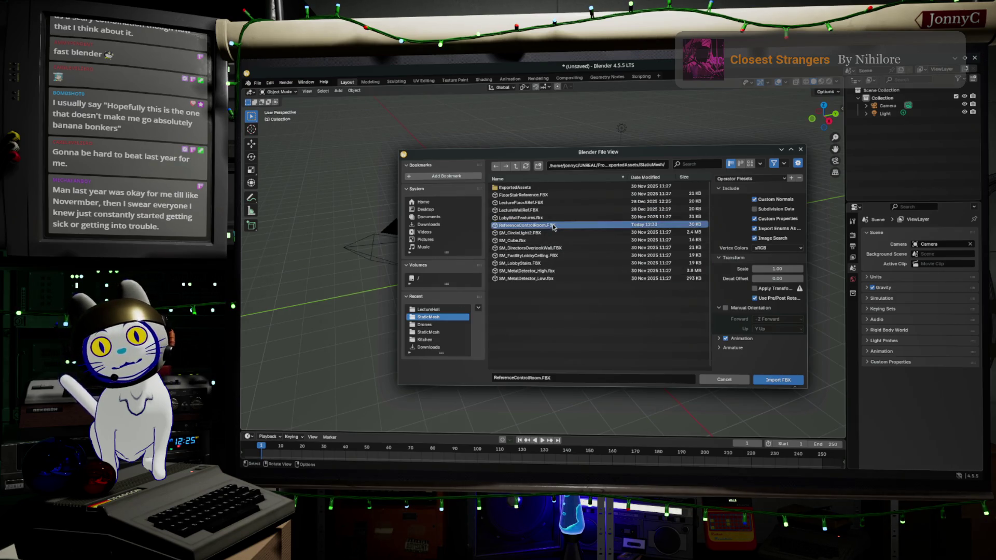
click(769, 379)
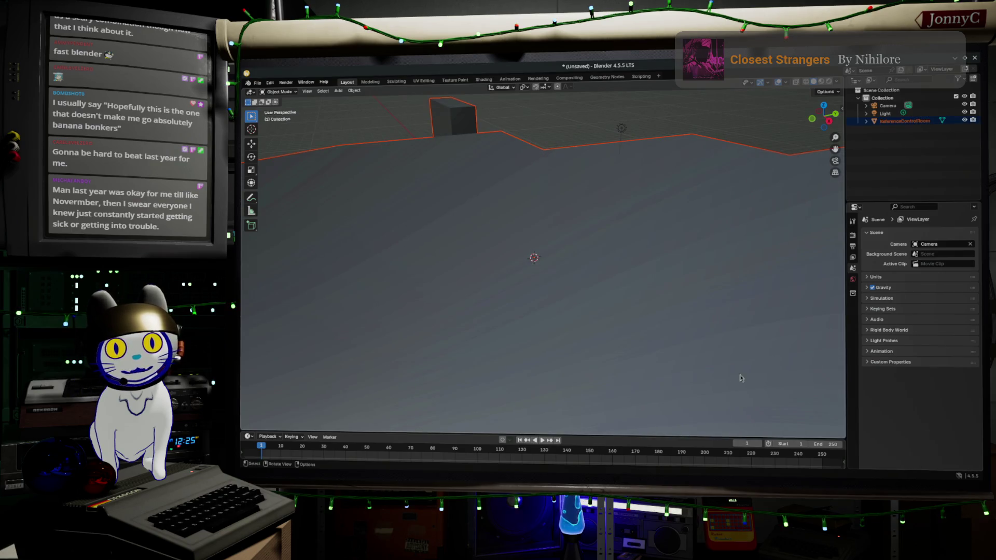
key(KP_Decimal)
mouse_move(596, 311)
middle_down()
mouse_move(505, 239)
mouse_move(612, 281)
mouse_move(645, 269)
mouse_move(681, 285)
mouse_move(656, 291)
mouse_move(720, 283)
mouse_move(629, 295)
middle_up()
click(621, 296)
key(Tab)
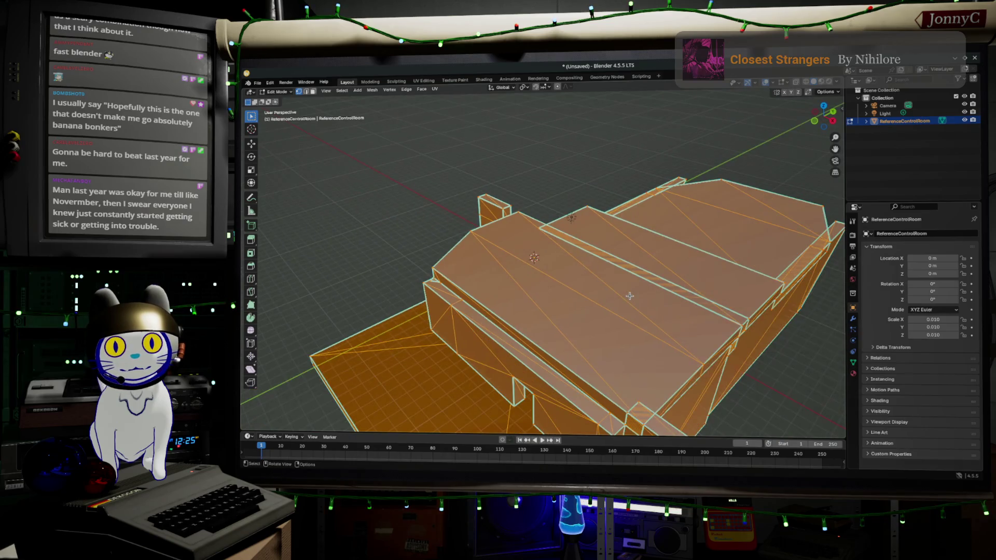
scroll(628, 296, up, 2)
key(Tab)
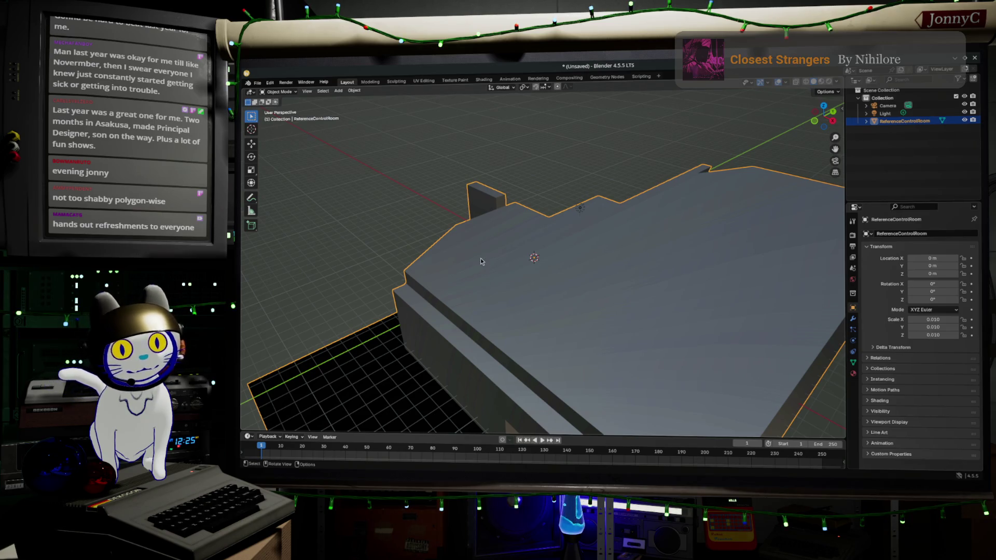
middle_drag(545, 253, 606, 270)
mouse_move(625, 267)
middle_down()
mouse_move(571, 253)
mouse_move(458, 196)
mouse_move(451, 231)
mouse_move(493, 295)
mouse_move(534, 227)
mouse_move(520, 253)
mouse_move(487, 233)
middle_up()
scroll(451, 231, down, 5)
scroll(520, 253, up, 3)
key(Tab)
Step: Select all of the room mesh, apply Triangles to Quads, then deselect everything
key(a)
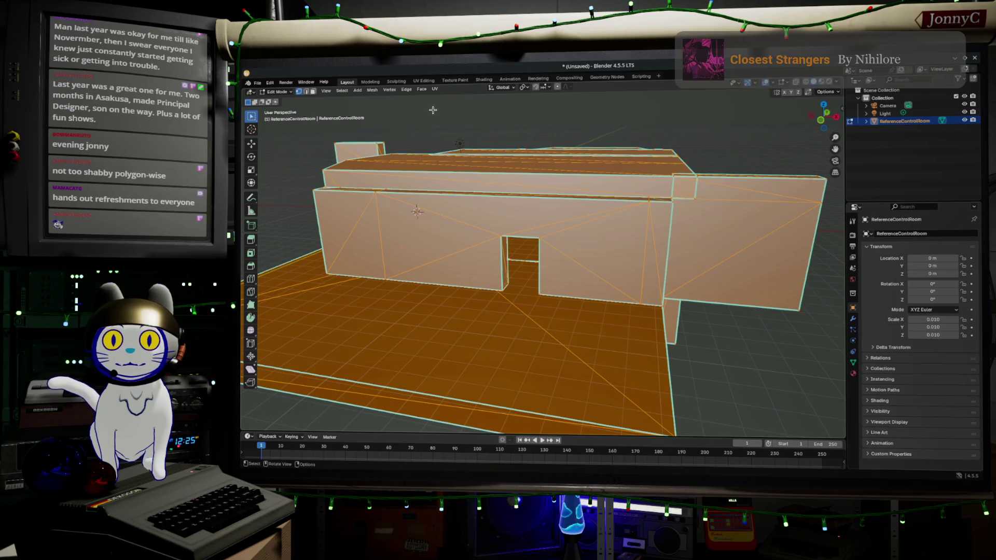
click(422, 90)
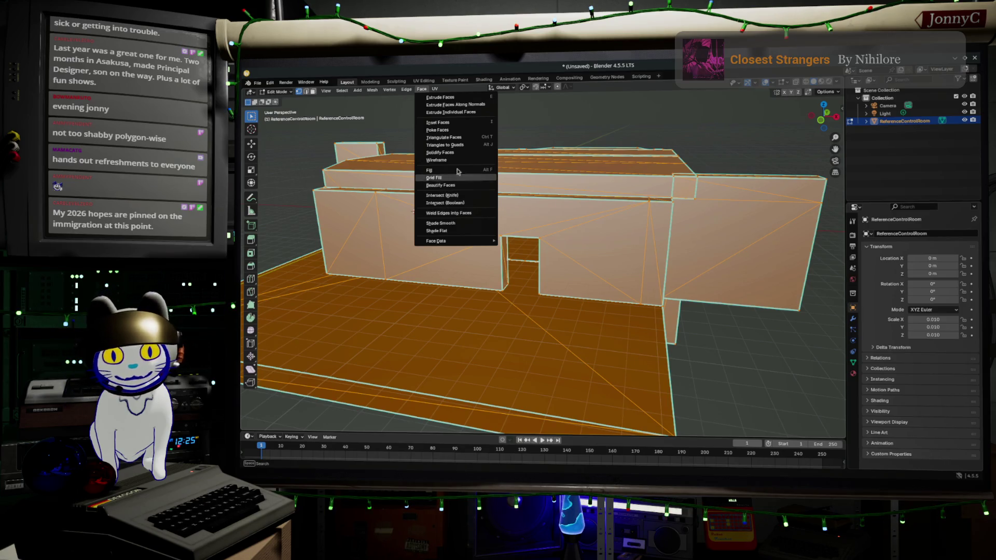
click(485, 143)
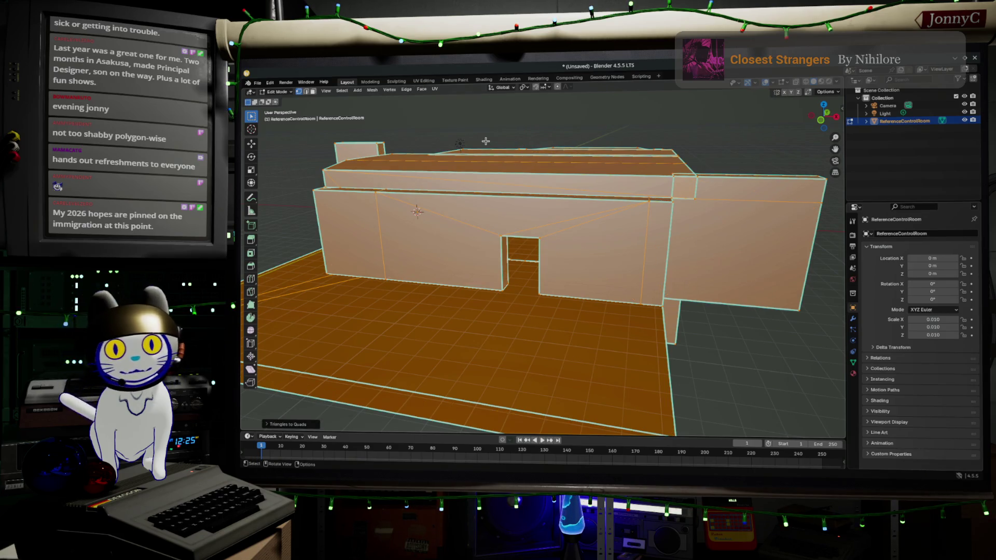
key(alt+a)
middle_drag(619, 252, 674, 262)
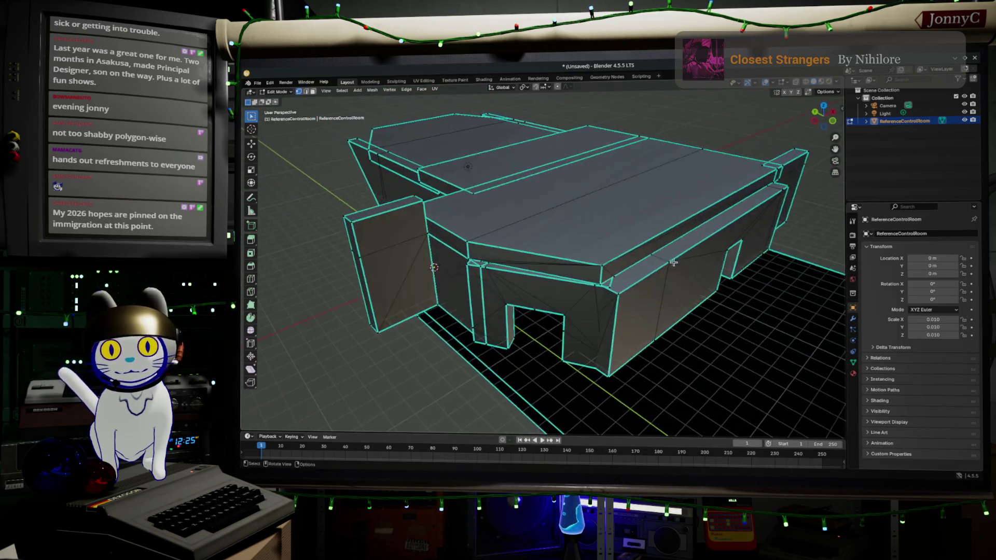
middle_drag(409, 280, 425, 284)
scroll(425, 284, down, 3)
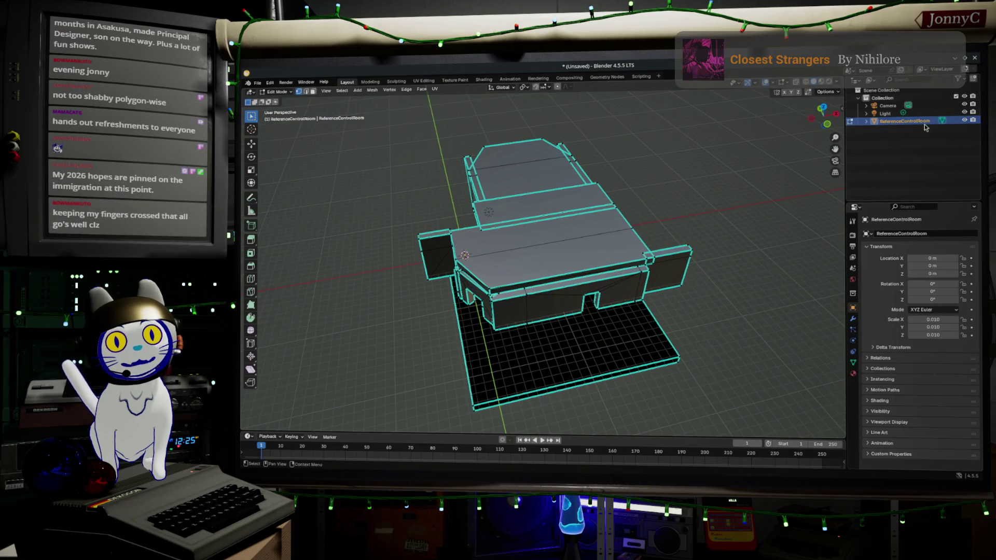
Step: Create a collection named Reference and move ReferenceControlRoom into it
click(973, 79)
drag(908, 121, 889, 130)
double_click(887, 120)
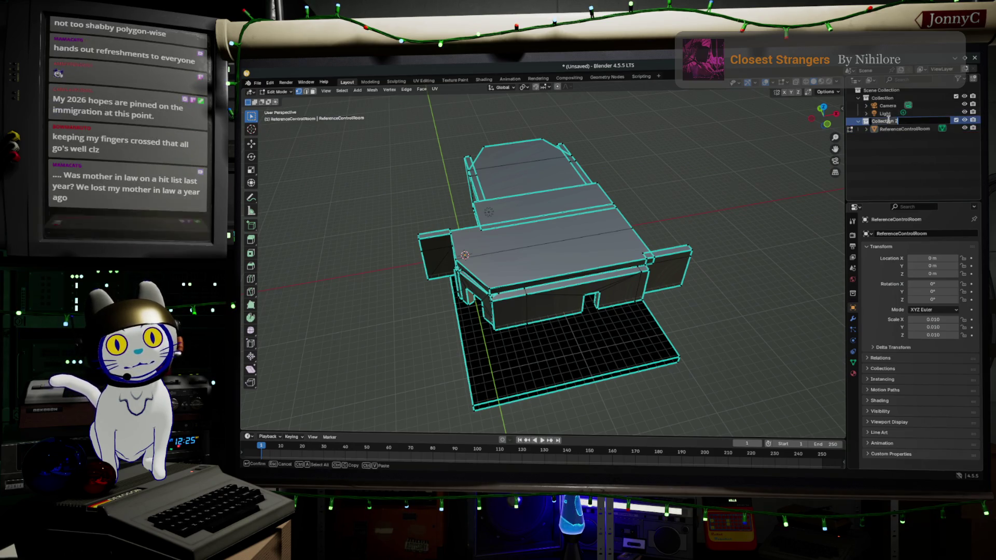
text(Ref)
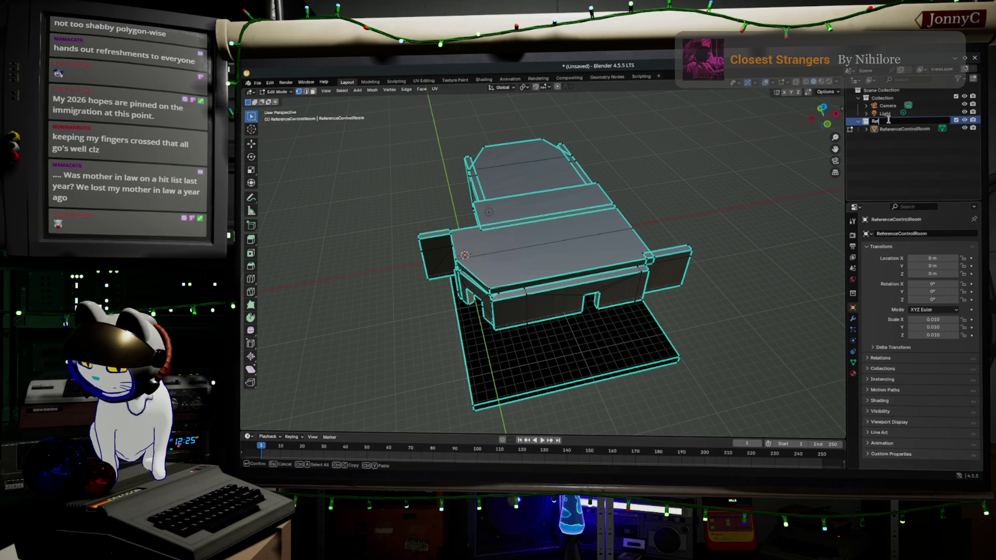
text(erence)
key(Return)
Step: Add a second top-level collection under Scene Collection, named RoughMeshes
click(973, 79)
drag(898, 131, 887, 92)
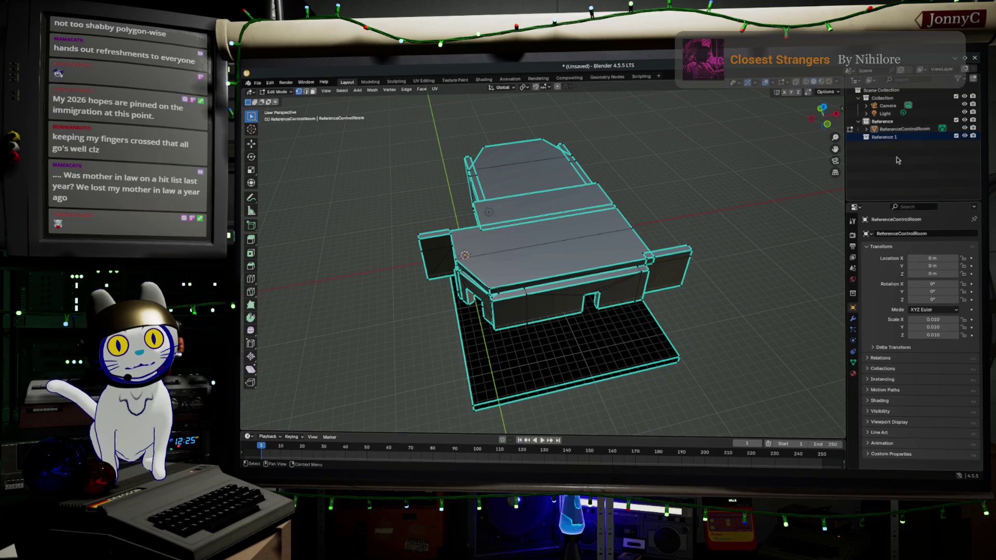
double_click(884, 136)
text(Export)
key(Return)
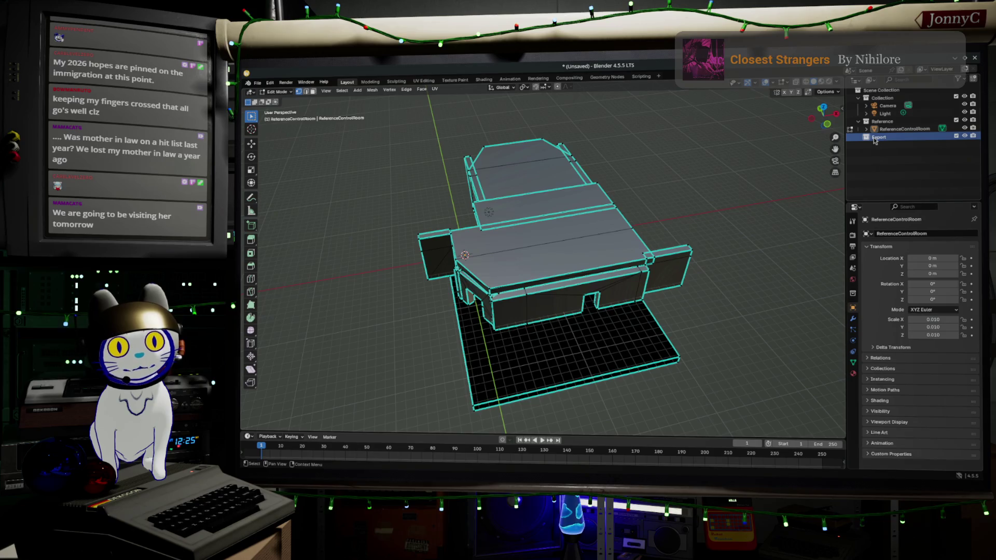
double_click(875, 138)
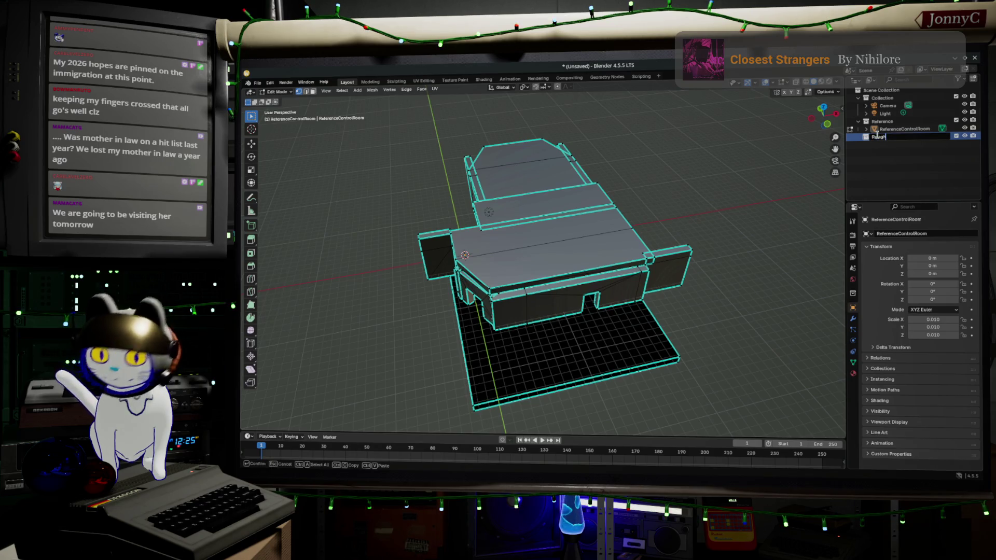
text(RoughMeshes)
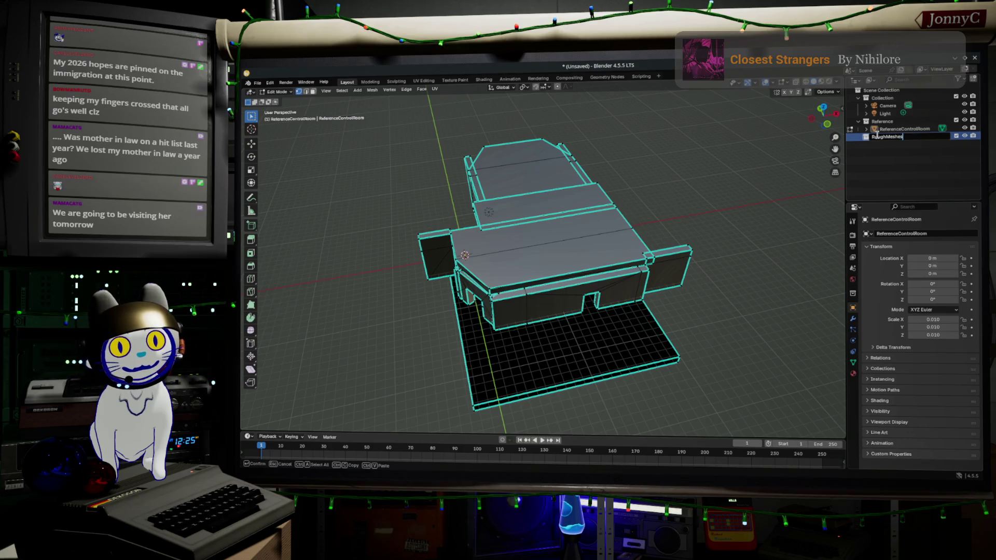
key(Return)
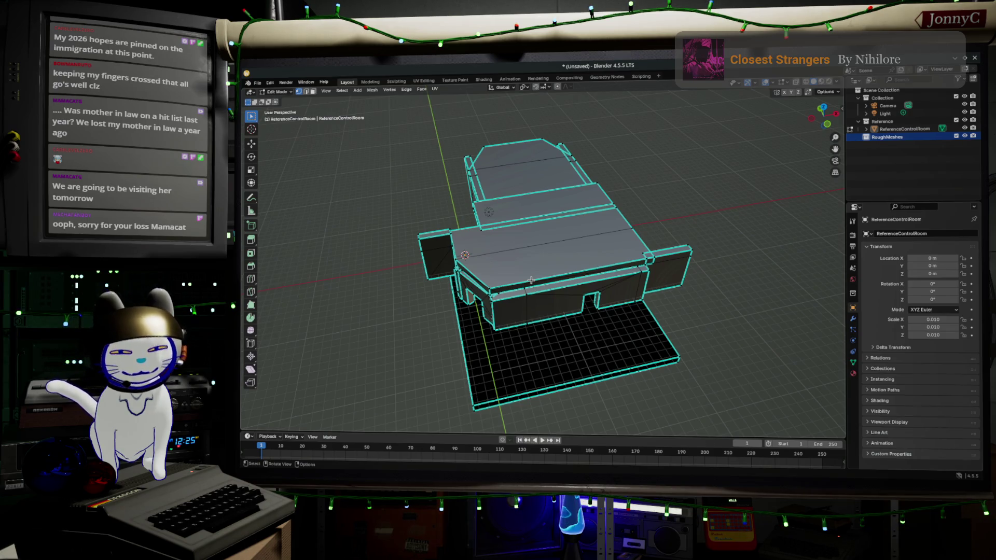
Step: Orbit and zoom through the room's interior, then frame the whole mesh
middle_drag(544, 346, 548, 313)
scroll(549, 313, up, 10)
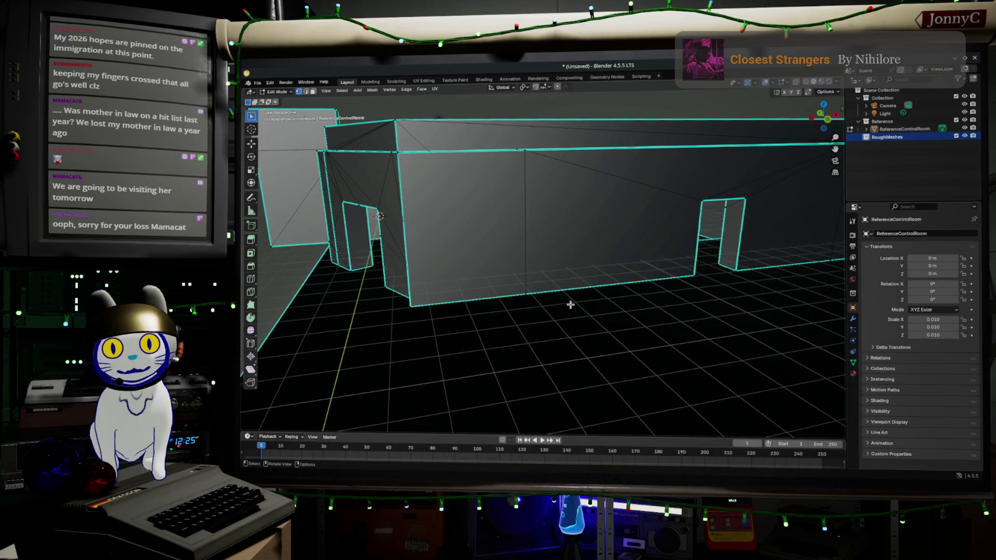
scroll(539, 321, up, 2)
mouse_move(539, 322)
middle_down()
mouse_move(474, 309)
mouse_move(345, 311)
mouse_move(362, 318)
mouse_move(455, 269)
mouse_move(484, 399)
mouse_move(494, 366)
middle_up()
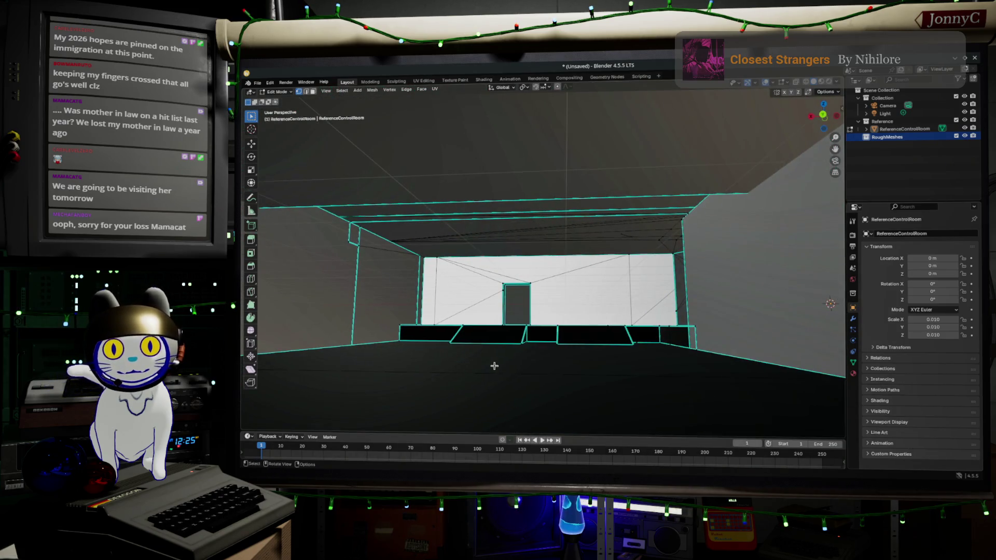
mouse_move(544, 326)
middle_down()
mouse_move(565, 340)
mouse_move(651, 335)
mouse_move(622, 311)
mouse_move(660, 289)
mouse_move(686, 314)
mouse_move(711, 308)
mouse_move(662, 309)
mouse_move(622, 333)
middle_up()
key(Home)
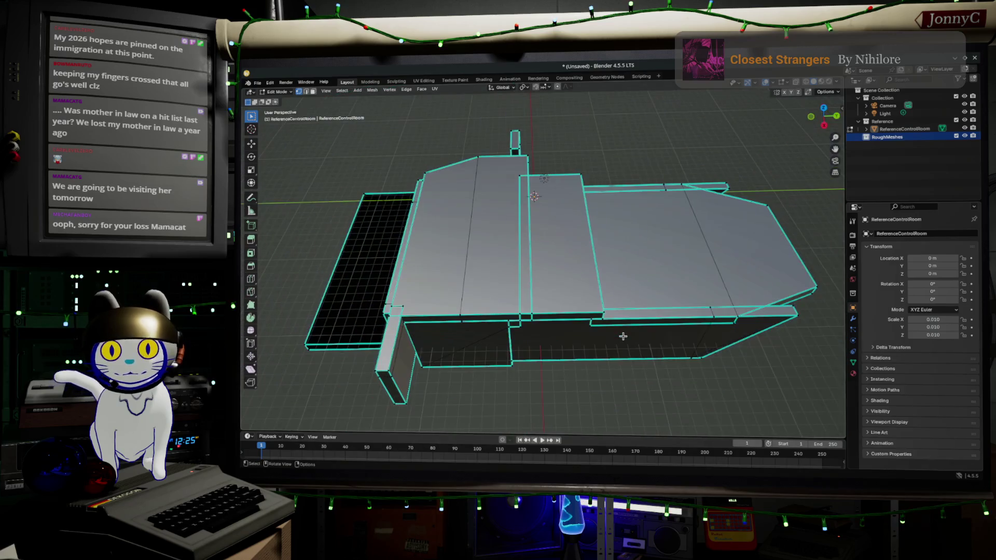
Step: Make RoughMeshes the active collection and return to Object Mode
click(885, 149)
click(888, 137)
key(Tab)
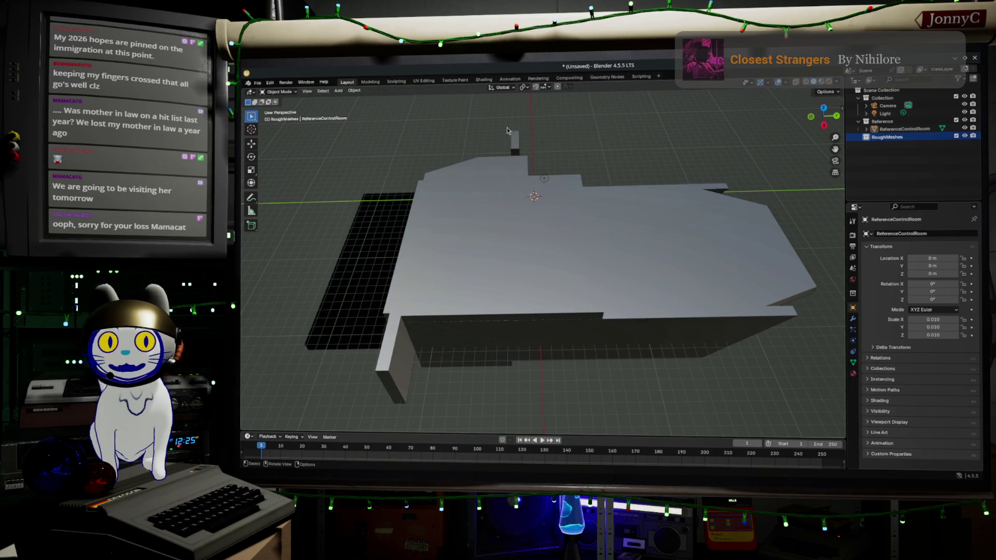
Step: Add a default cube at the origin in RoughMeshes, zoom in, and enter Edit Mode
click(332, 90)
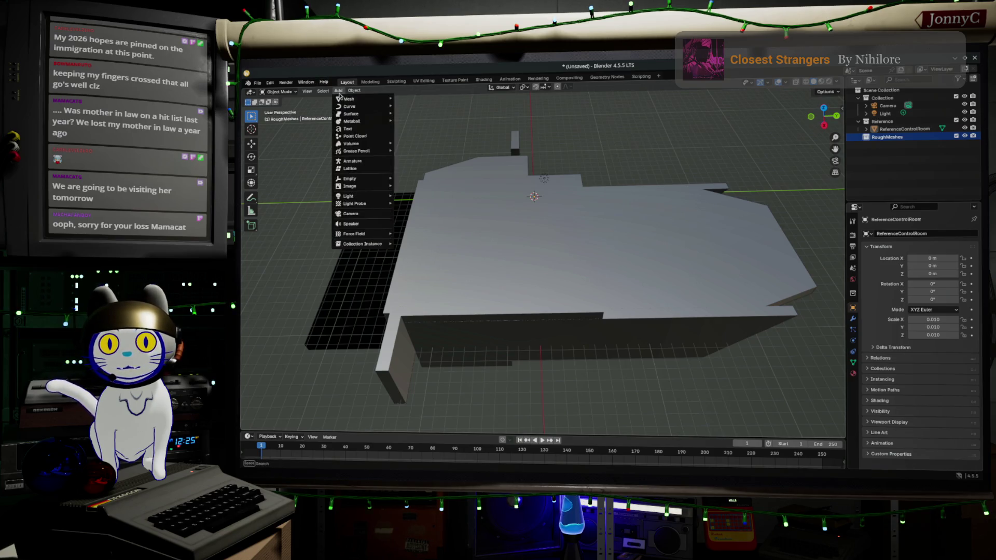
click(330, 87)
click(338, 91)
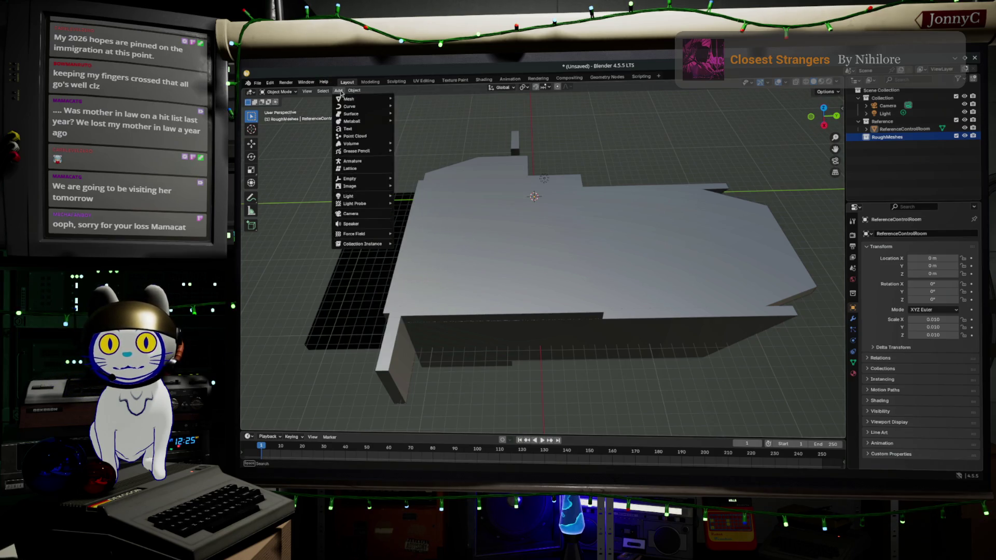
mouse_move(347, 100)
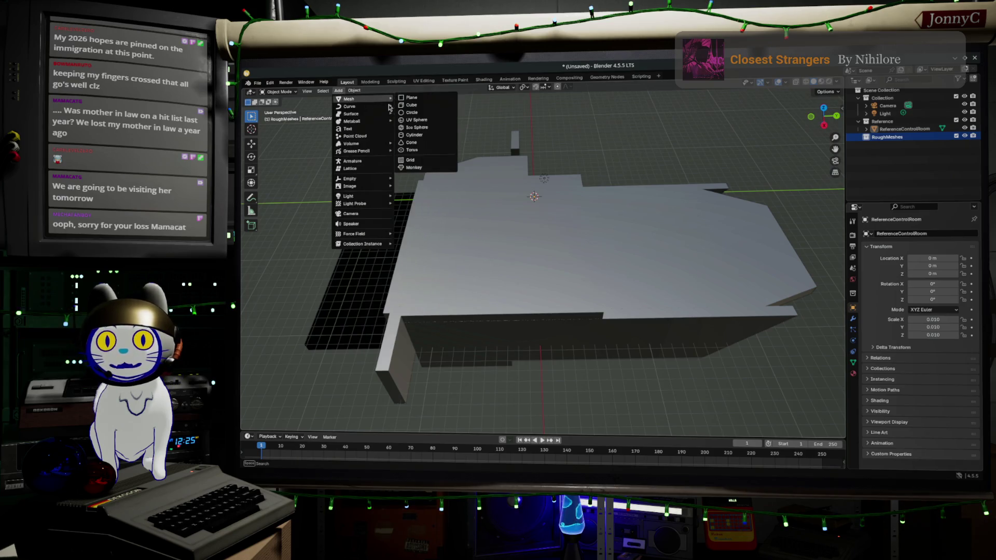
click(425, 106)
middle_drag(465, 178, 634, 264)
scroll(553, 293, up, 4)
mouse_move(553, 293)
middle_down()
mouse_move(518, 319)
mouse_move(700, 337)
mouse_move(685, 283)
mouse_move(607, 370)
middle_up()
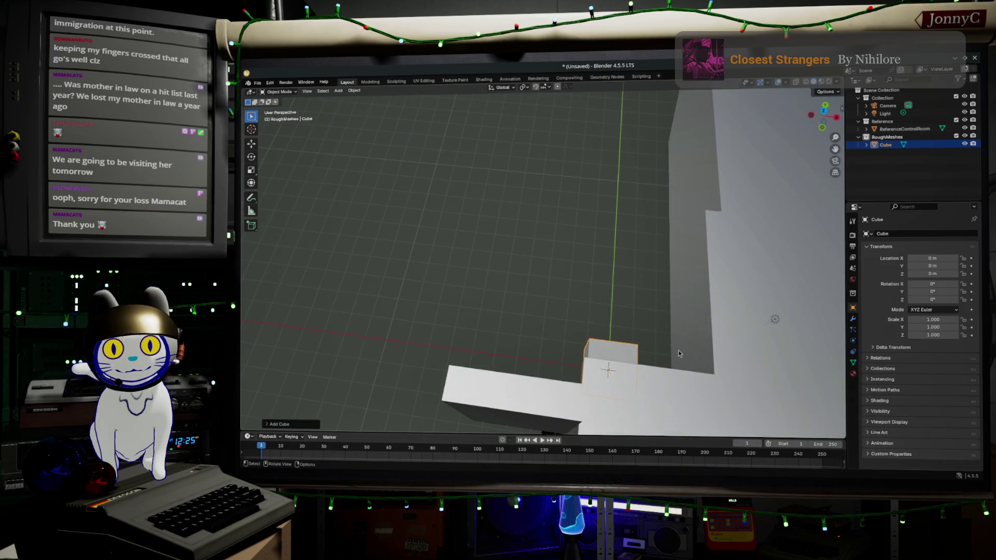
key(Tab)
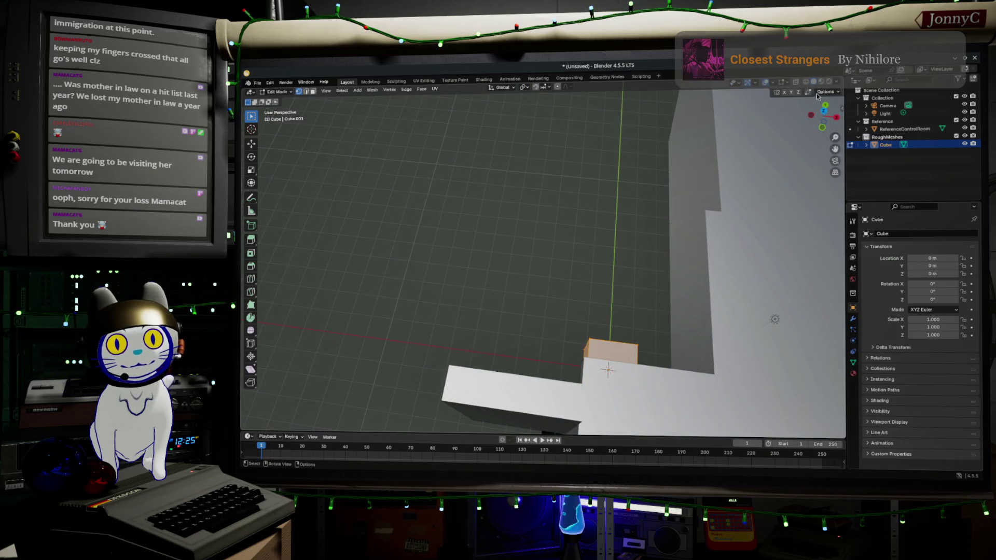
Step: Switch to a top orthographic view with wireframe shading to reveal the floor plan
click(823, 110)
scroll(726, 150, down, 4)
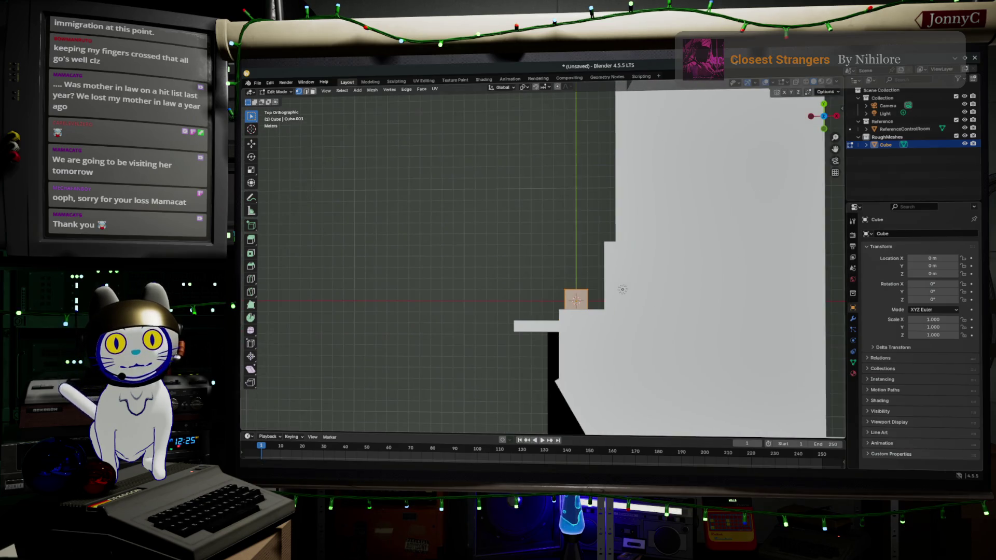
click(806, 83)
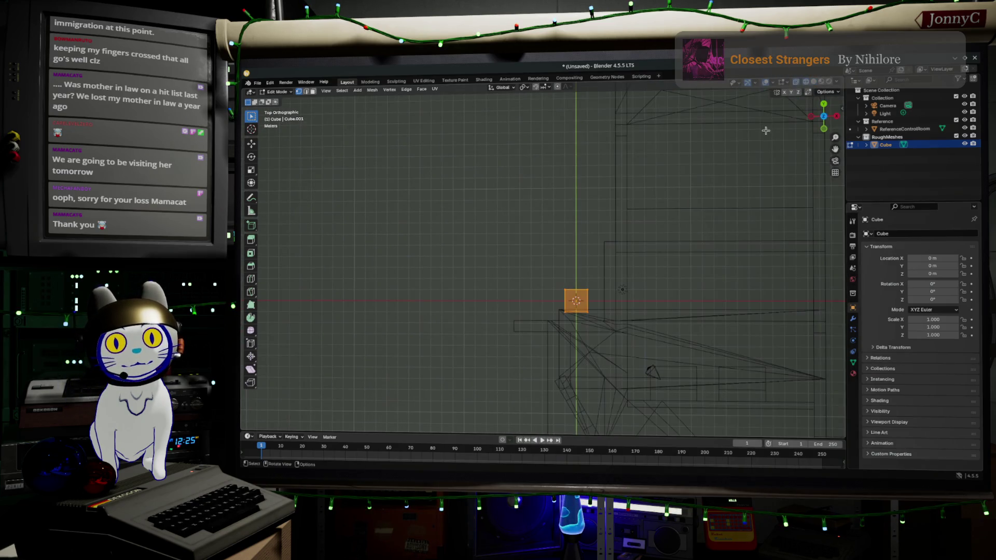
scroll(612, 373, up, 1)
Step: Delete the unneeded cube vertices and start moving the remaining corner vertex
click(585, 311)
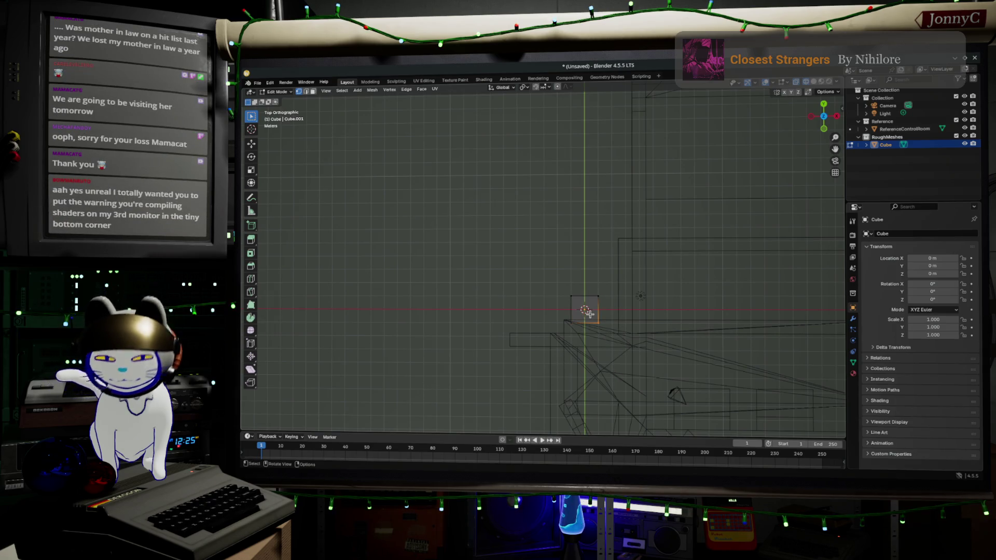
key(x)
click(590, 314)
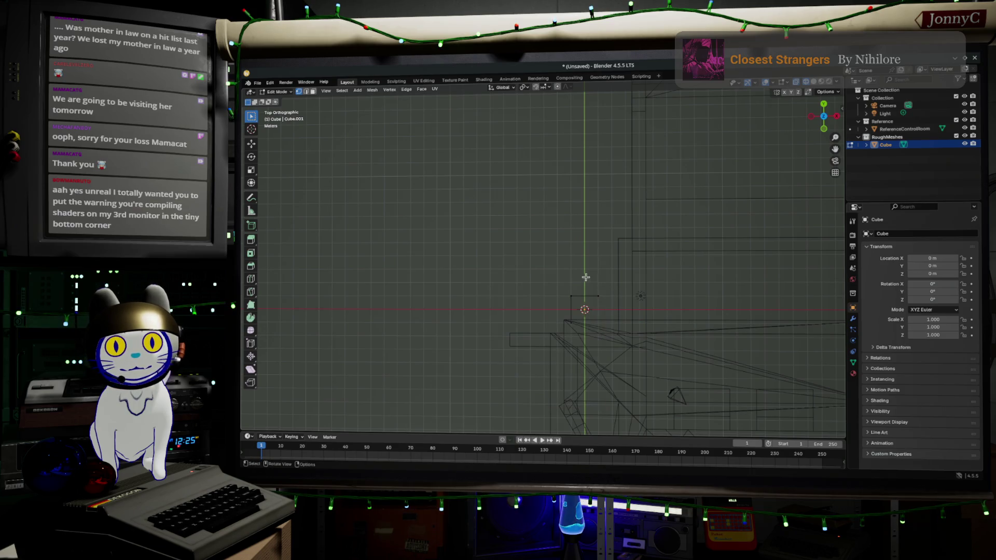
drag(550, 267, 589, 324)
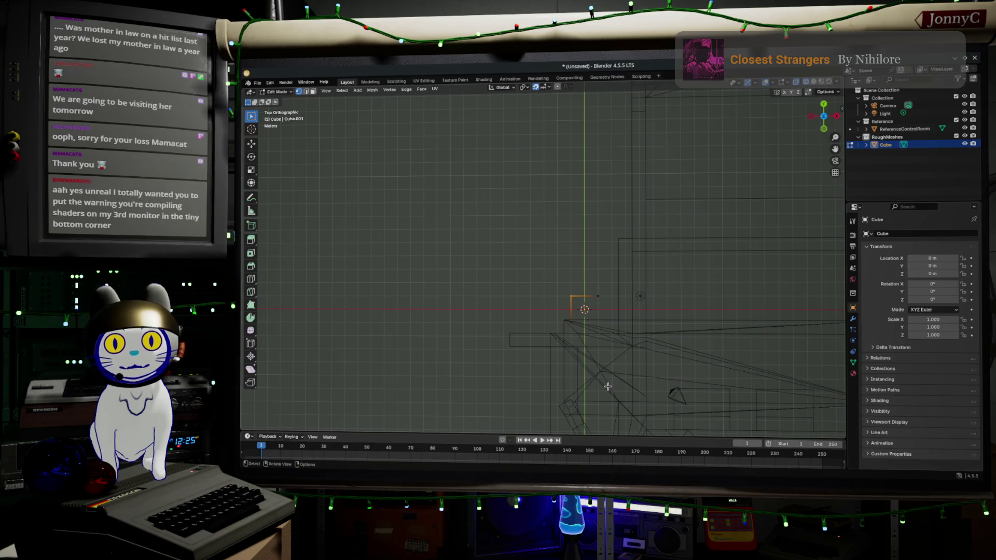
key(g)
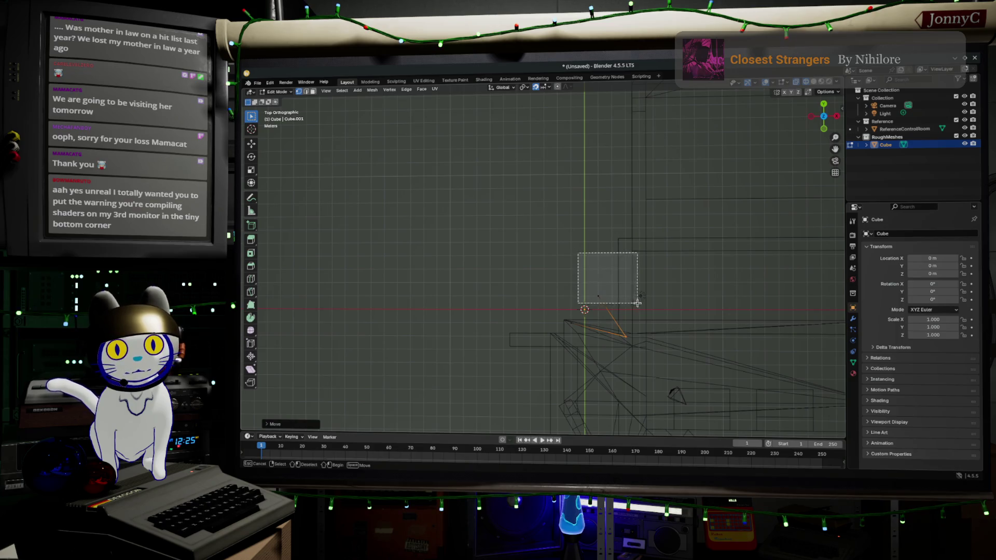
Step: Place the remaining vertices against the corners of the floor-plan outline
click(668, 259)
click(564, 320)
key(g)
click(577, 362)
scroll(613, 330, down, 3)
shift+middle_drag(700, 322, 633, 322)
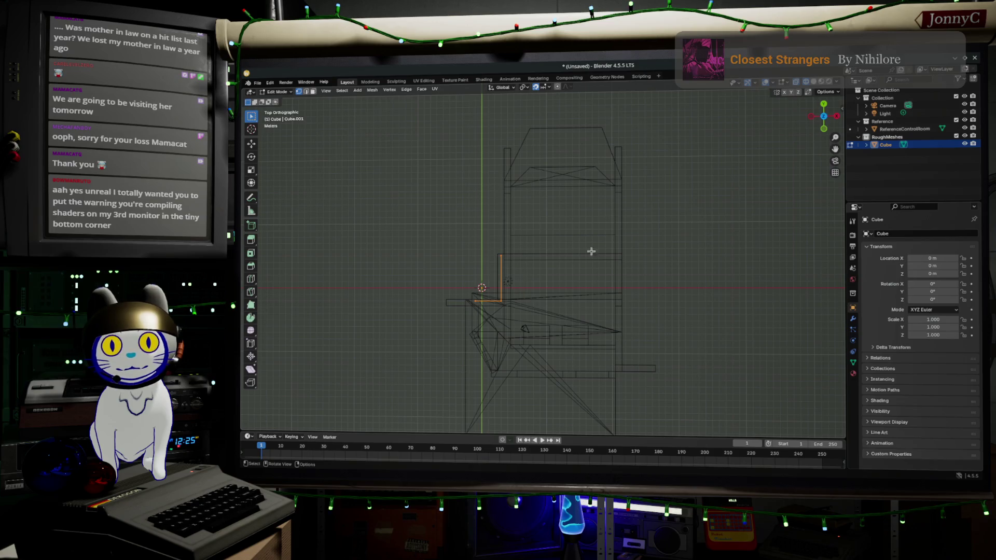
drag(490, 240, 537, 272)
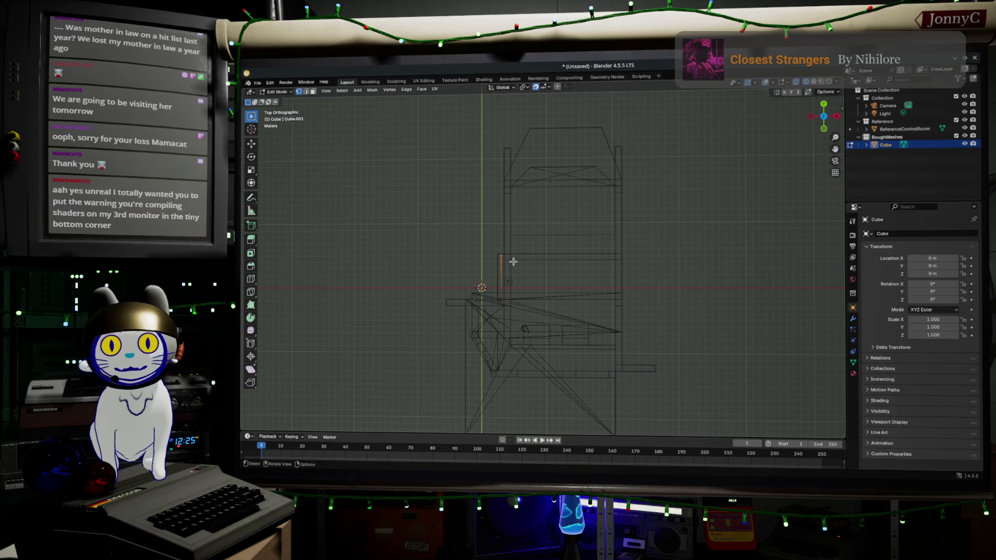
key(g)
click(519, 261)
Step: Extrude diagonal, horizontal and downward wall edges along the outline, then orbit into perspective
key(e)
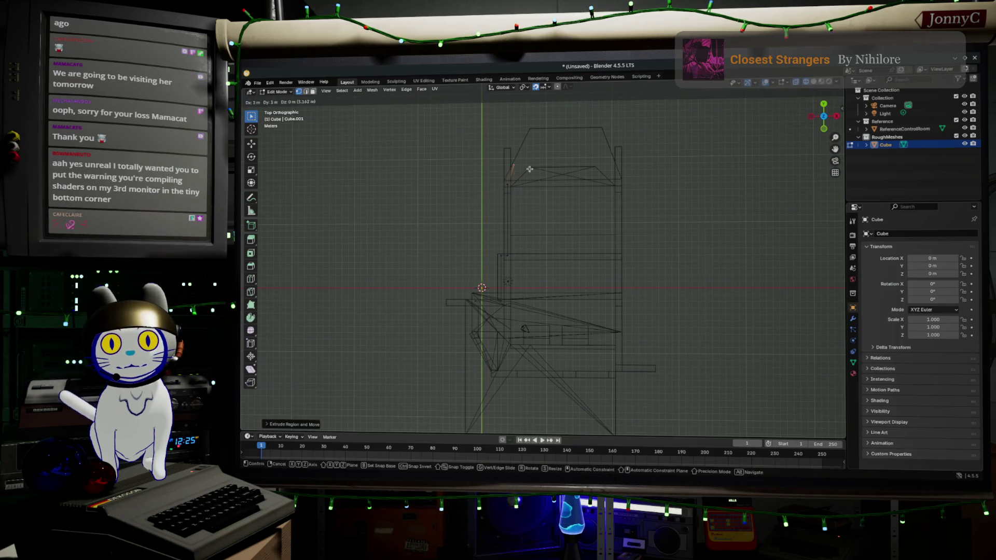
click(547, 138)
key(e)
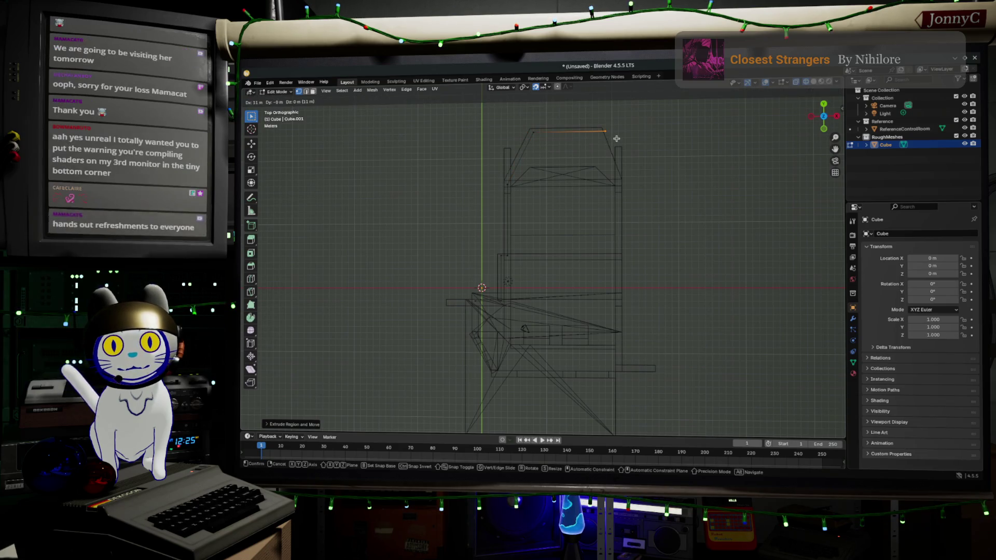
click(610, 141)
key(e)
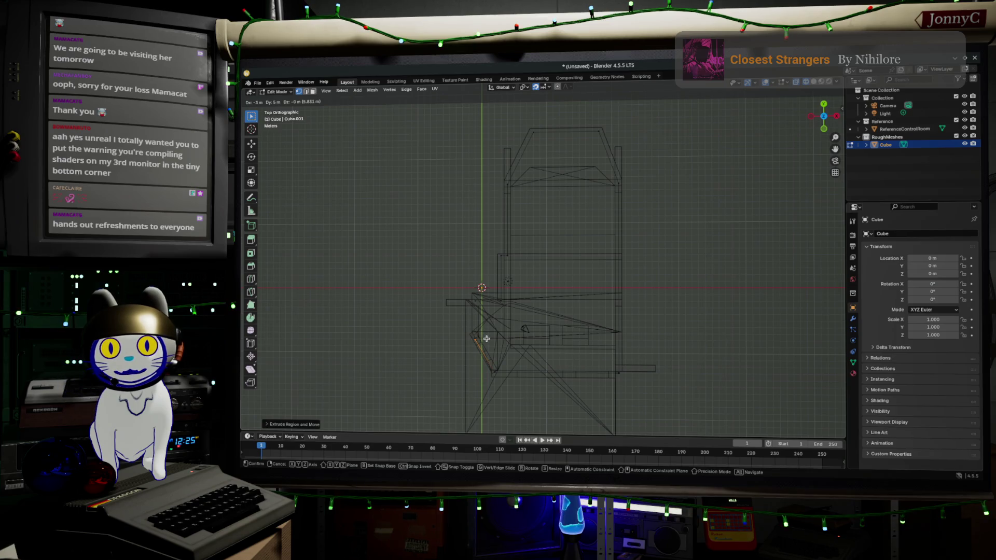
click(482, 299)
mouse_move(546, 364)
middle_down()
mouse_move(562, 361)
mouse_move(623, 295)
mouse_move(621, 254)
middle_up()
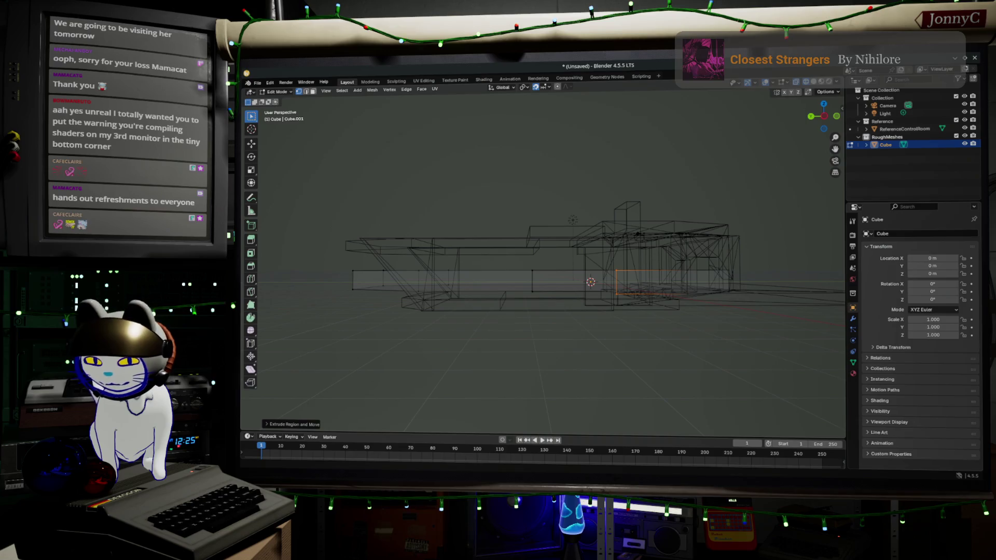
key(alt+Tab)
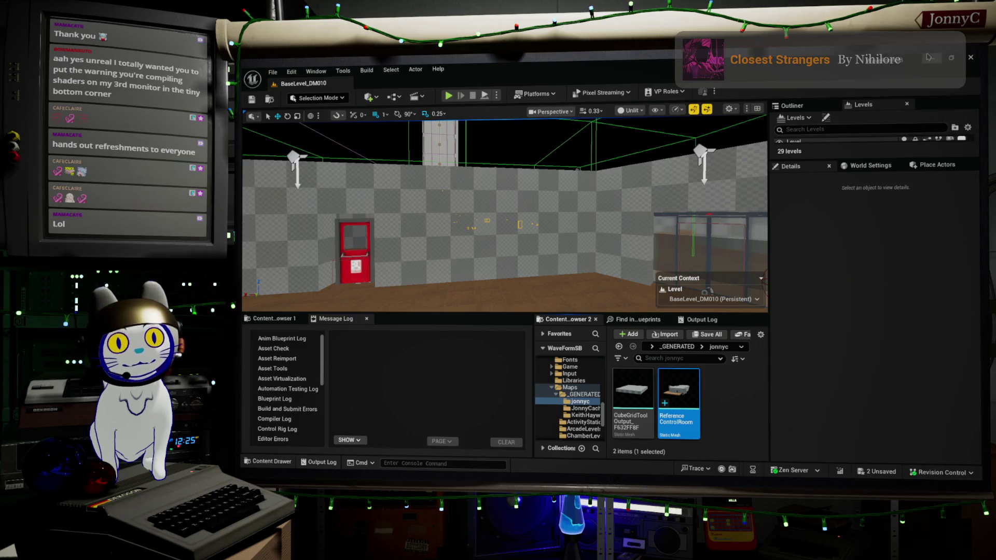
Step: Return from the Unreal level to the Blender wall mesh
key(alt+Tab)
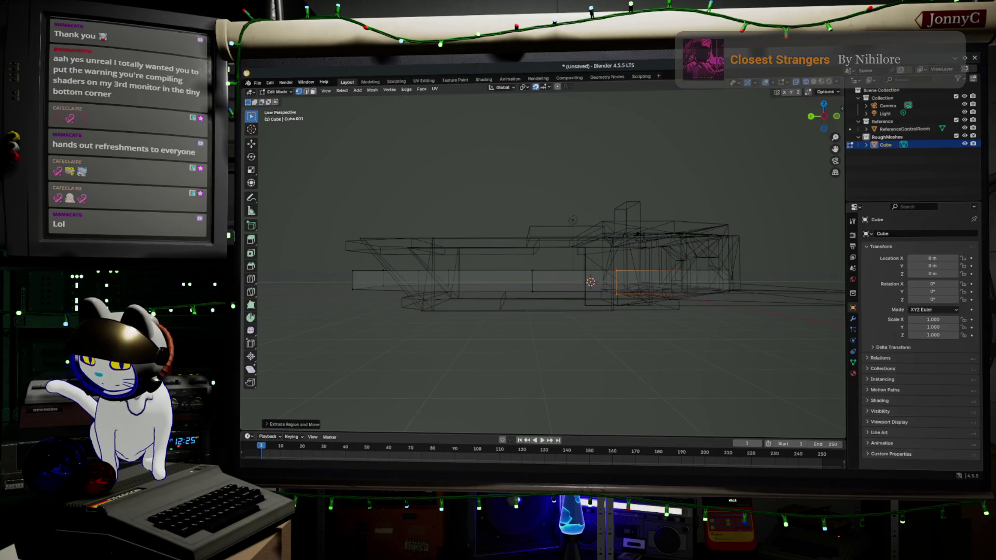
Step: From the left orthographic view, raise the wall's top edges along Z
click(824, 117)
mouse_move(305, 227)
mouse_down()
mouse_move(517, 264)
mouse_move(784, 290)
mouse_up()
key(g)
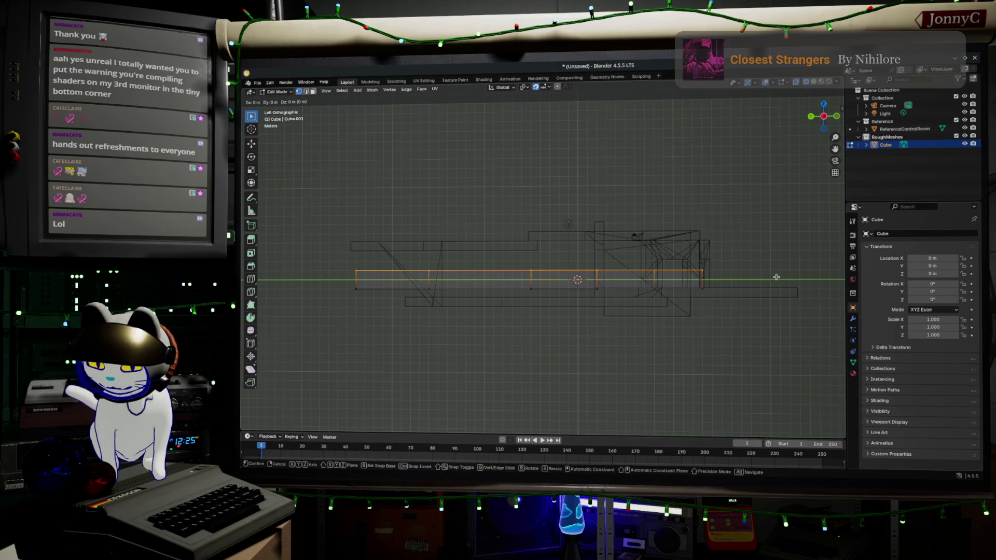
key(z)
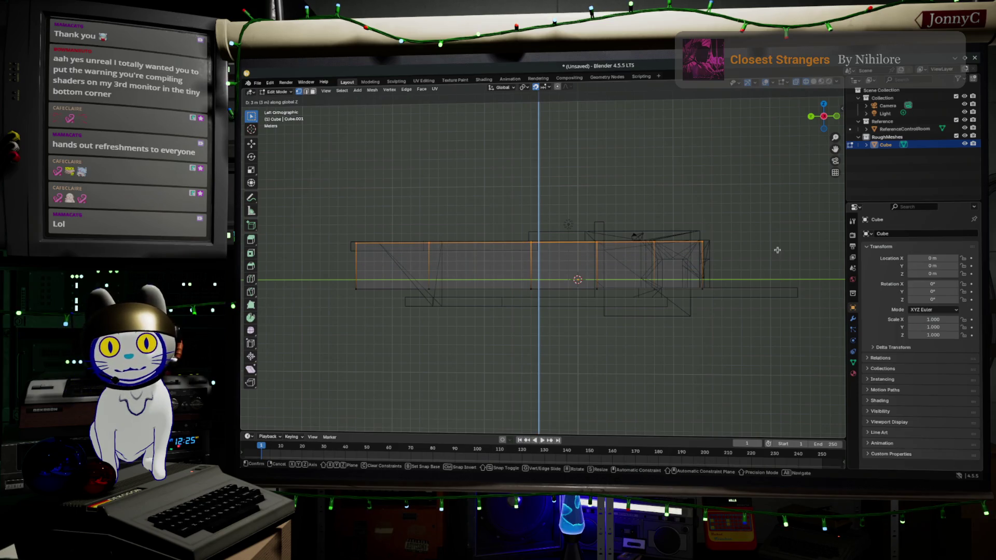
click(777, 250)
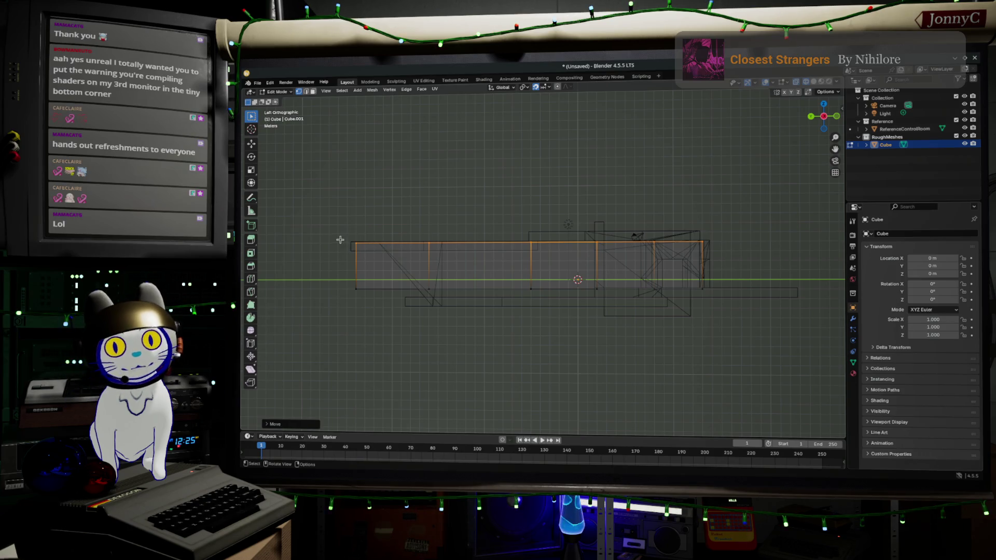
Step: Reselect the top edges and fine-tune the wall height along Z
mouse_move(328, 237)
mouse_down()
mouse_move(859, 274)
mouse_move(827, 260)
mouse_up()
scroll(719, 266, up, 3)
key(g)
key(z)
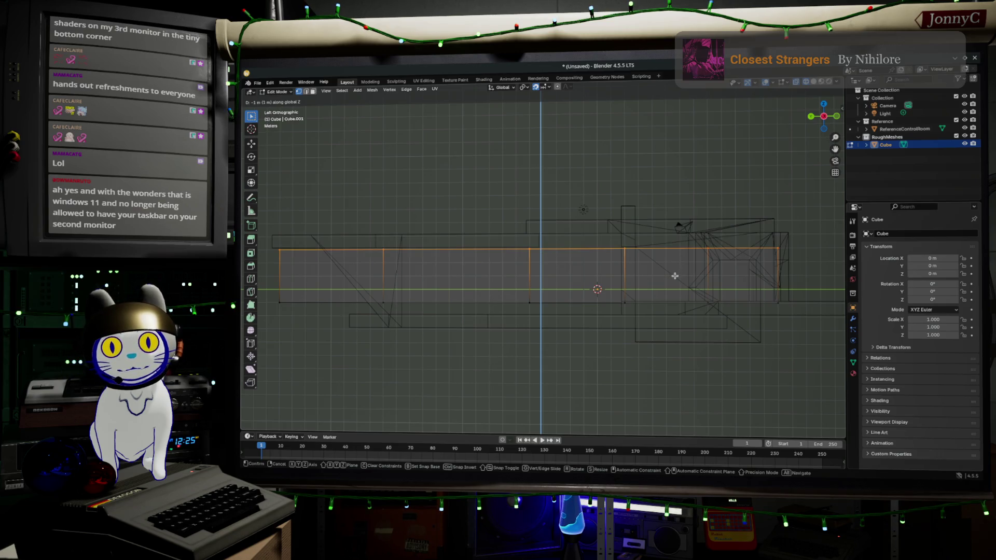
click(675, 275)
scroll(669, 267, up, 5)
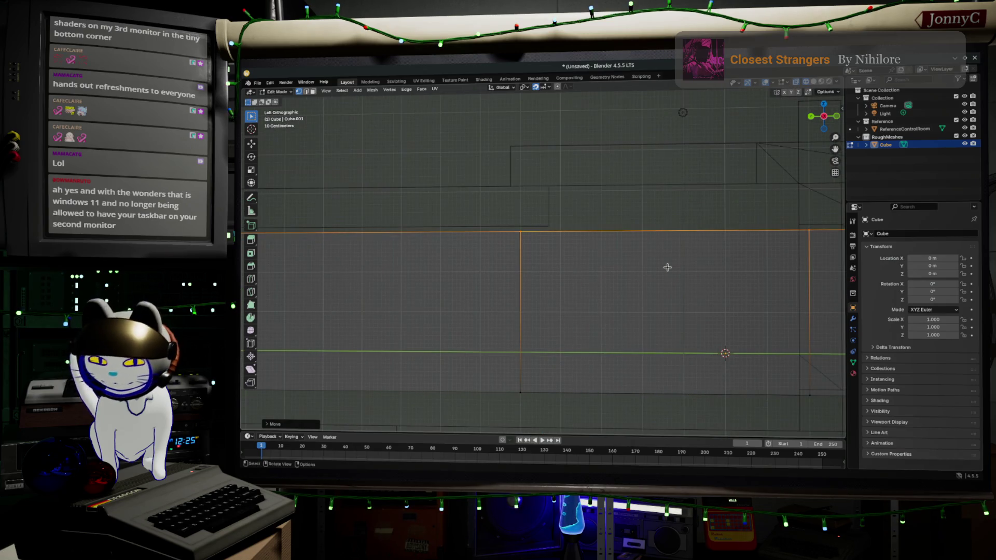
key(g)
key(z)
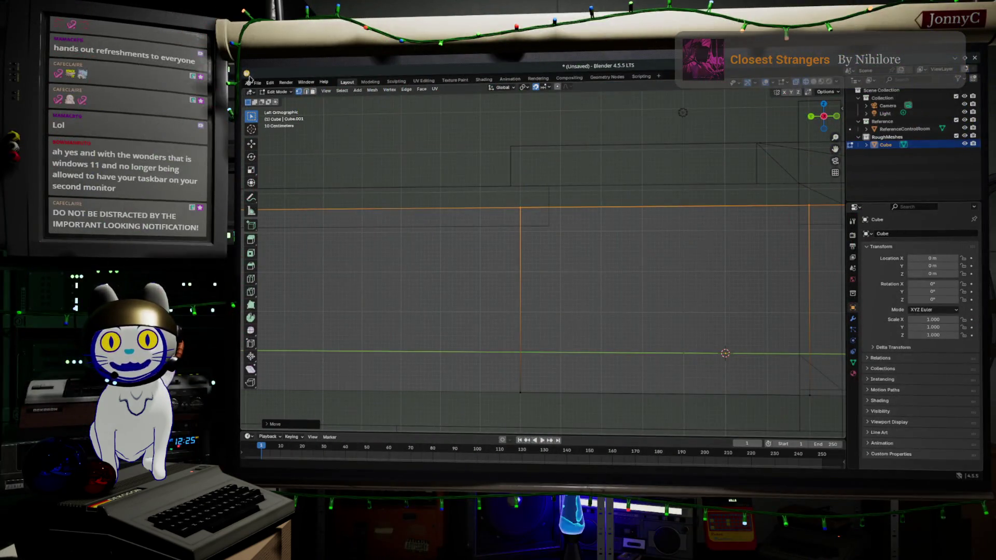
Step: In Save As, create a ControlRoom folder inside ExportedAssets and open it
click(257, 83)
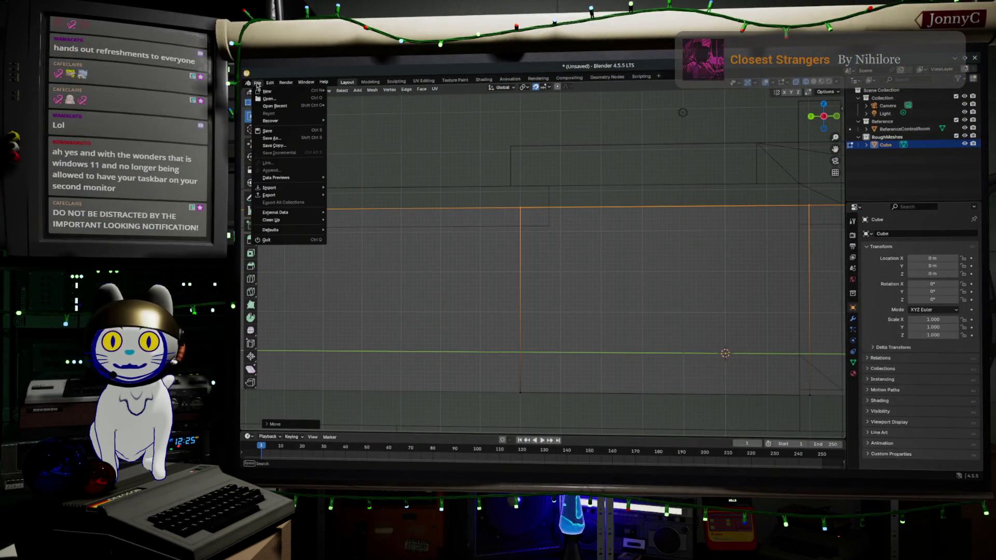
click(310, 139)
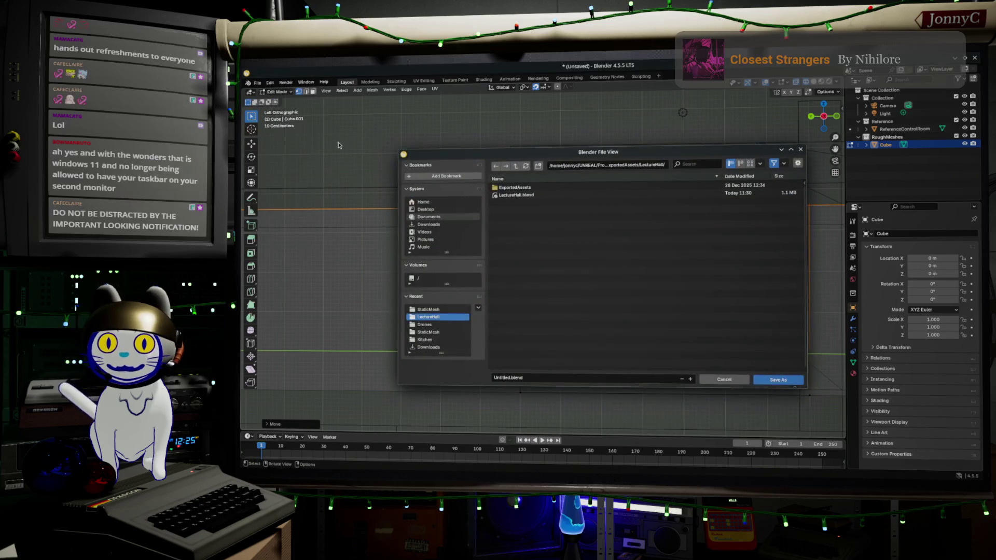
click(516, 166)
right_click(529, 241)
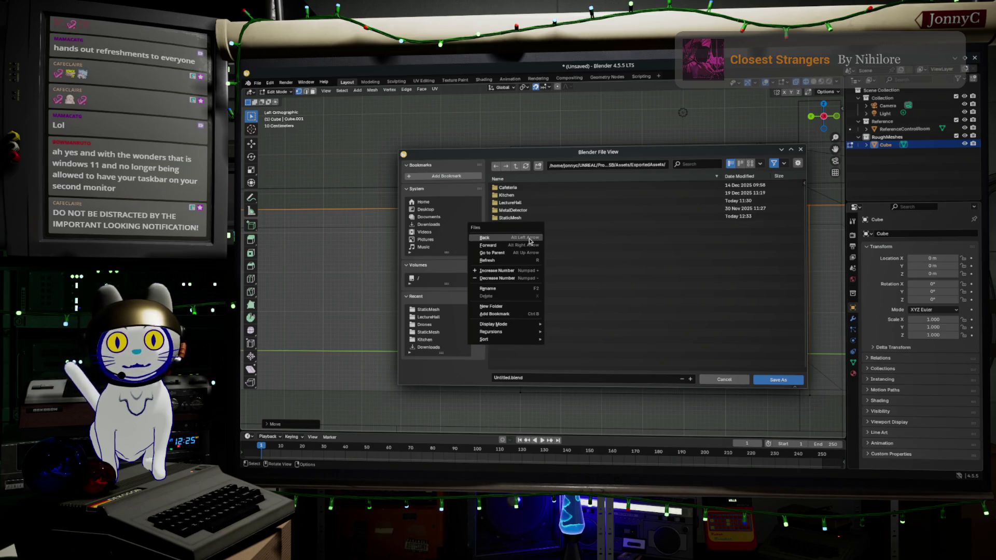
click(537, 306)
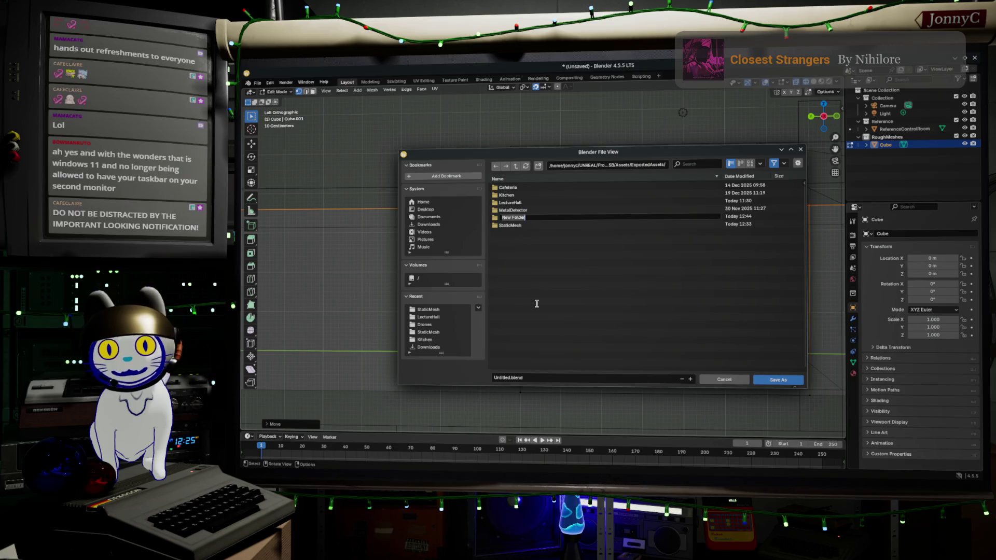
text(ControlRoom)
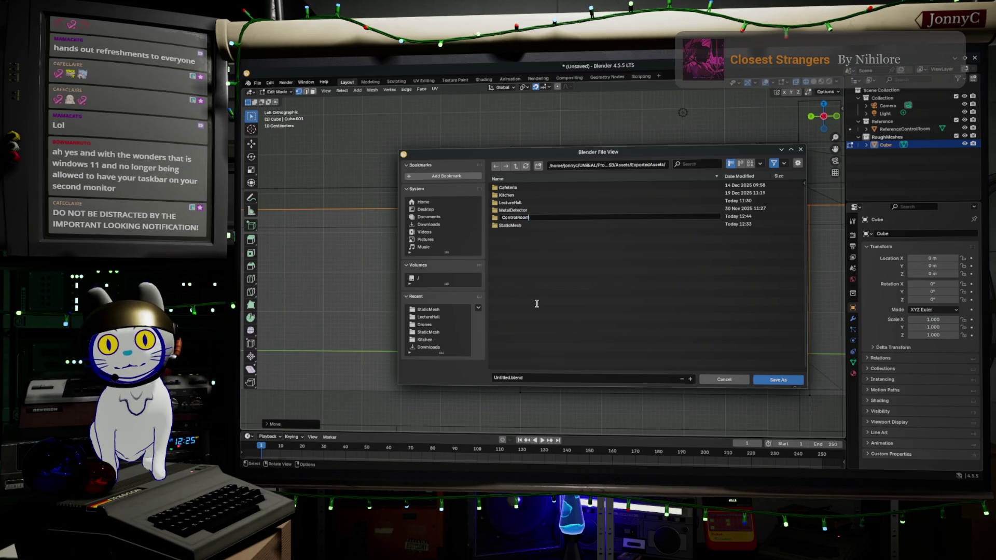
key(Return)
key(Return)
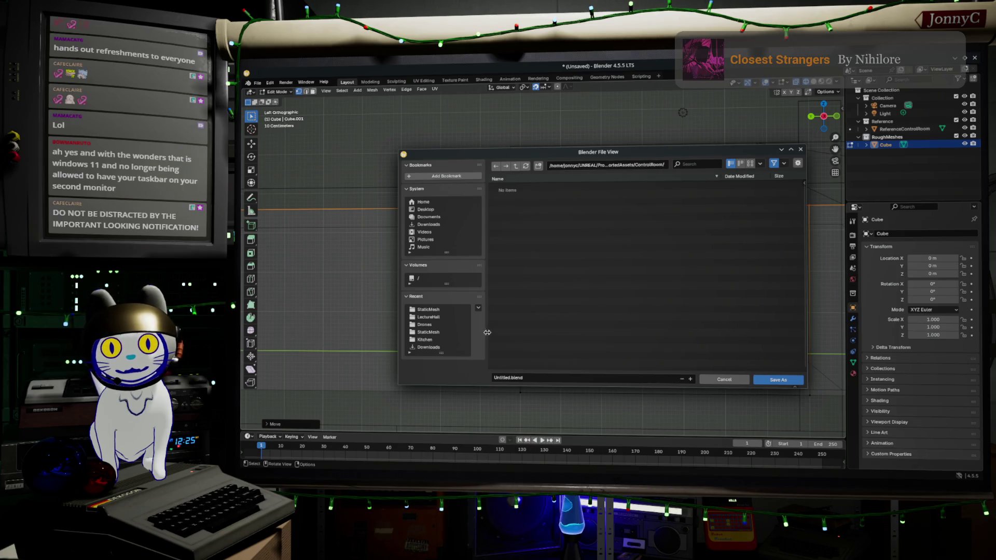
Step: Name the file ControlRoom.blend, removing the doubled extension, and save
click(510, 377)
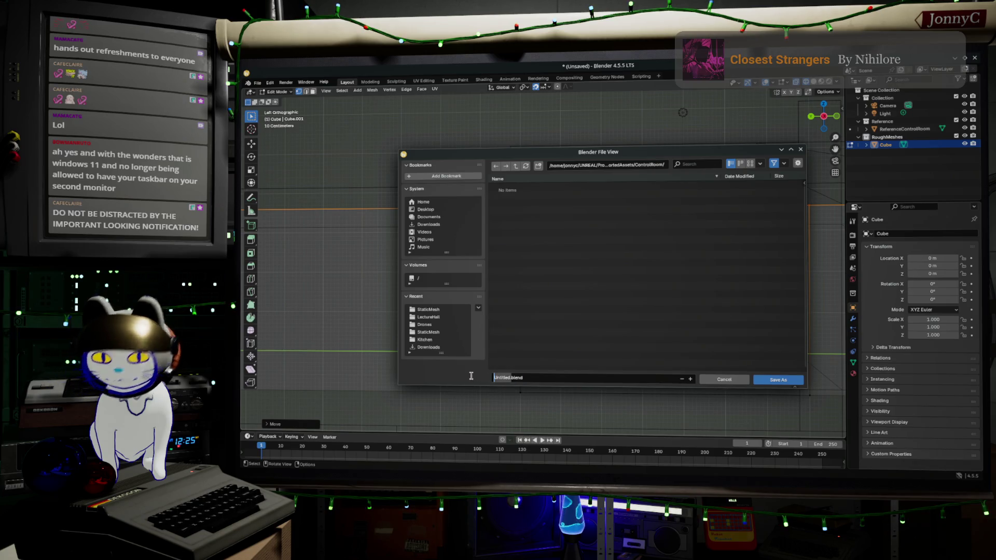
text(ControlRoom)
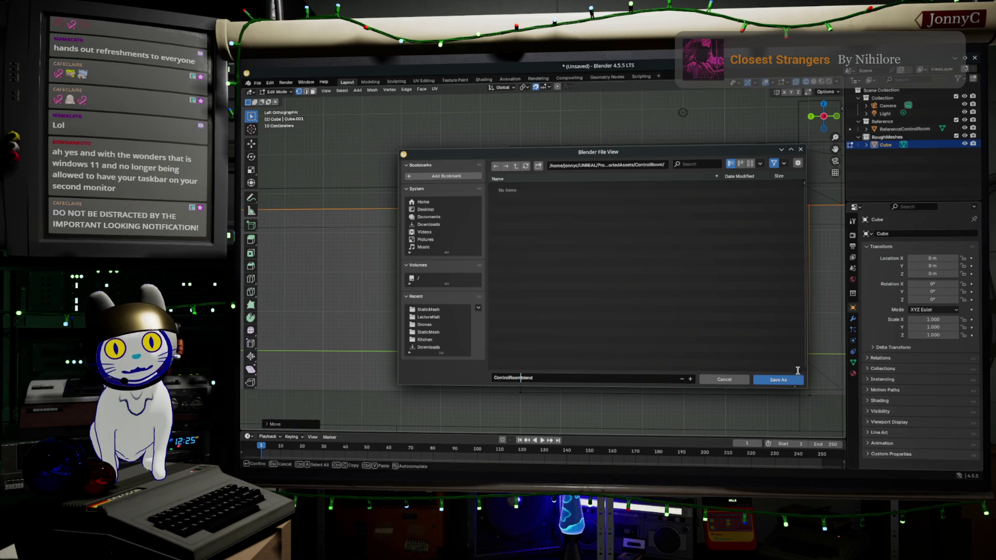
click(785, 383)
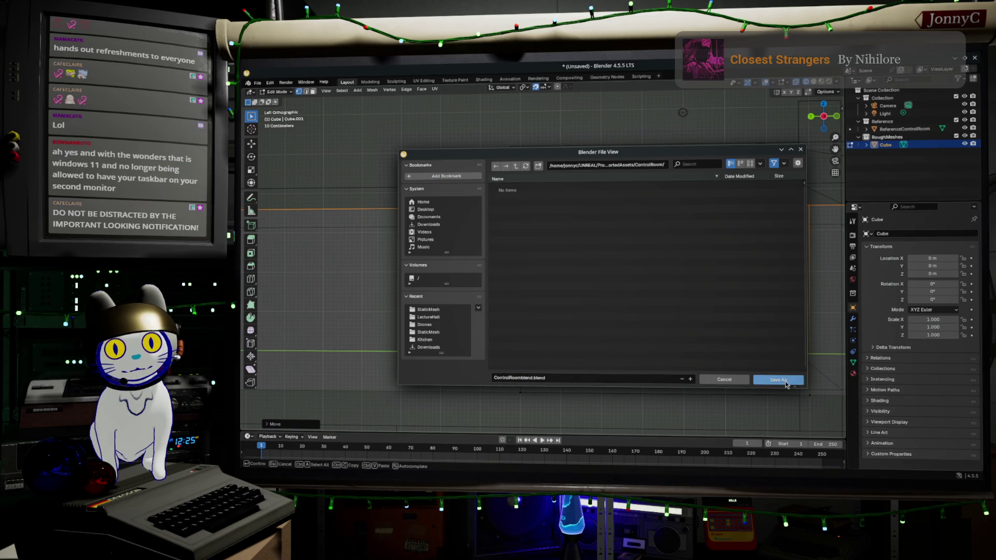
click(523, 378)
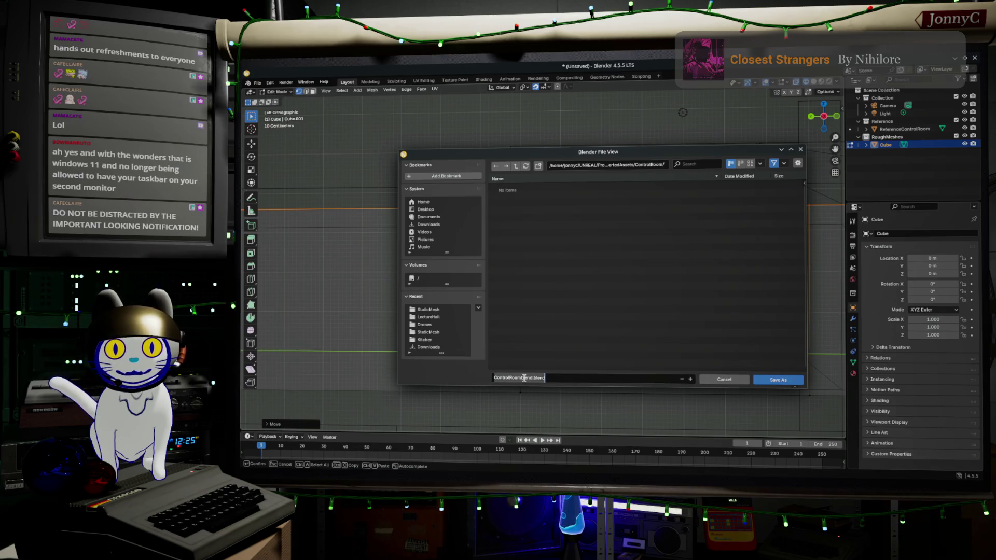
click(522, 378)
click(532, 377)
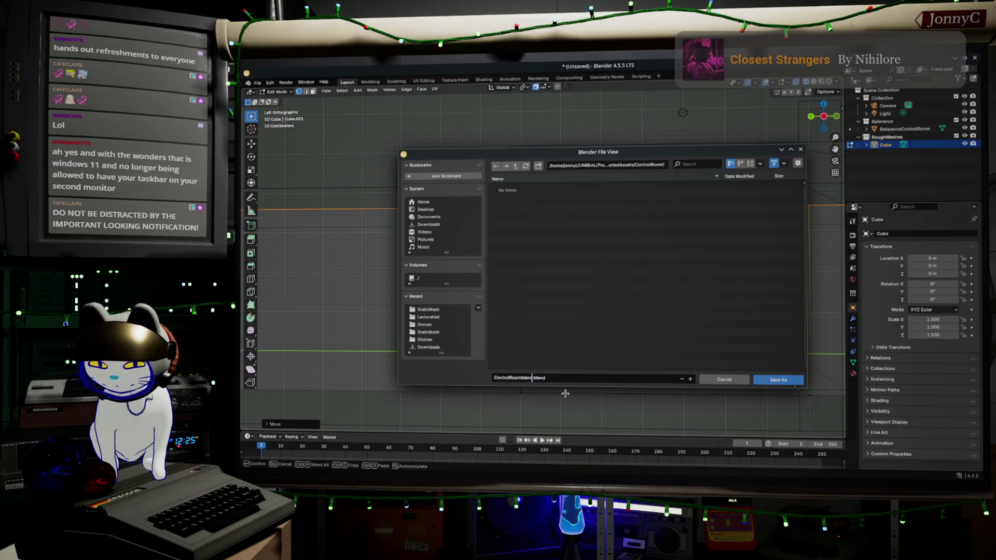
key(BackSpace)
key(BackSpace)
key(BackSpace)
key(BackSpace)
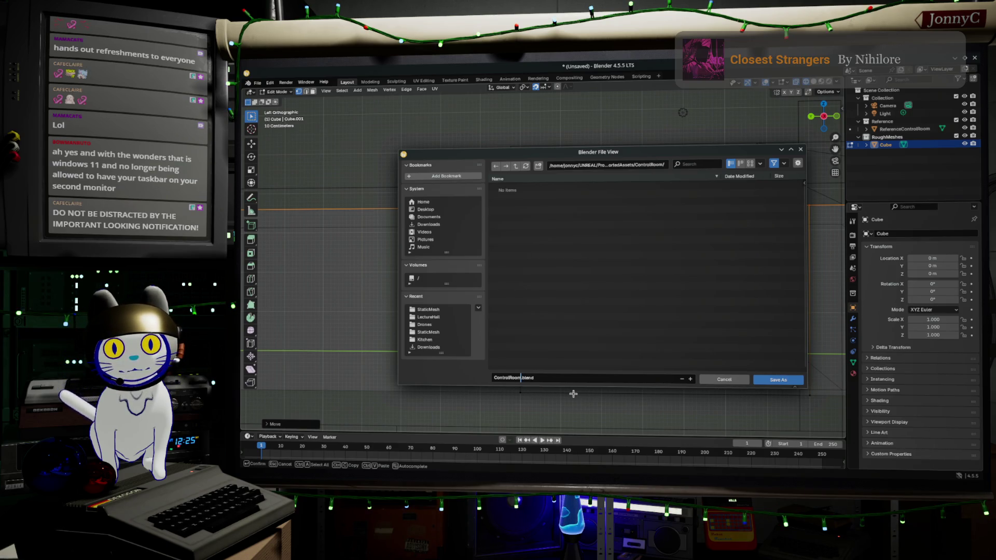
click(787, 379)
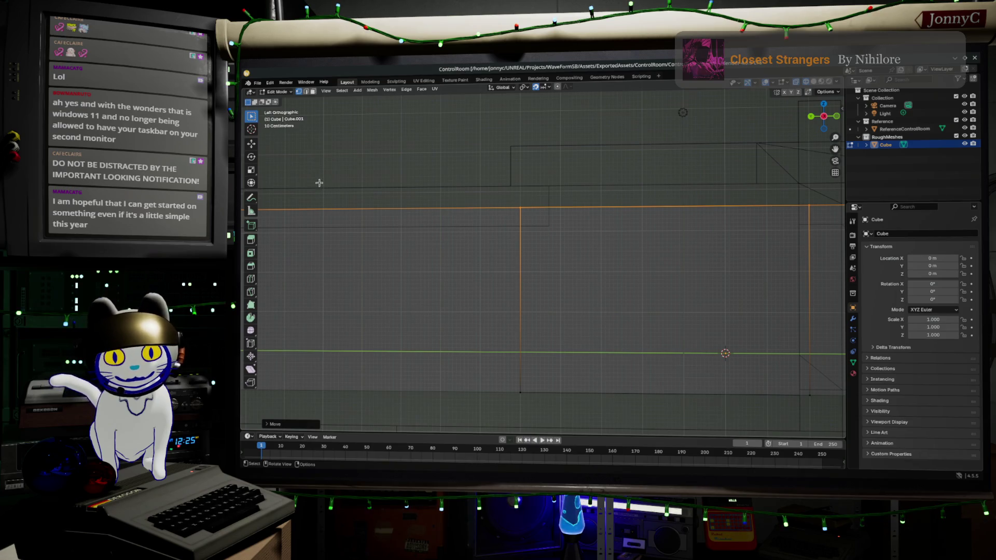
Step: Pan and zoom over the wall mesh, then switch to the Unreal Editor
scroll(436, 193, down, 1)
shift+middle_drag(560, 190, 415, 246)
scroll(414, 246, down, 3)
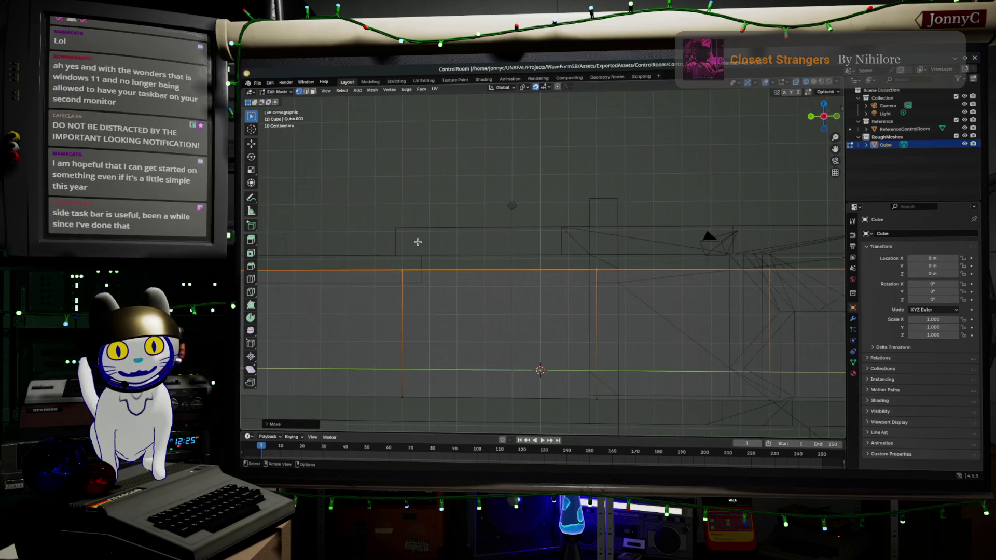
key(alt+Tab)
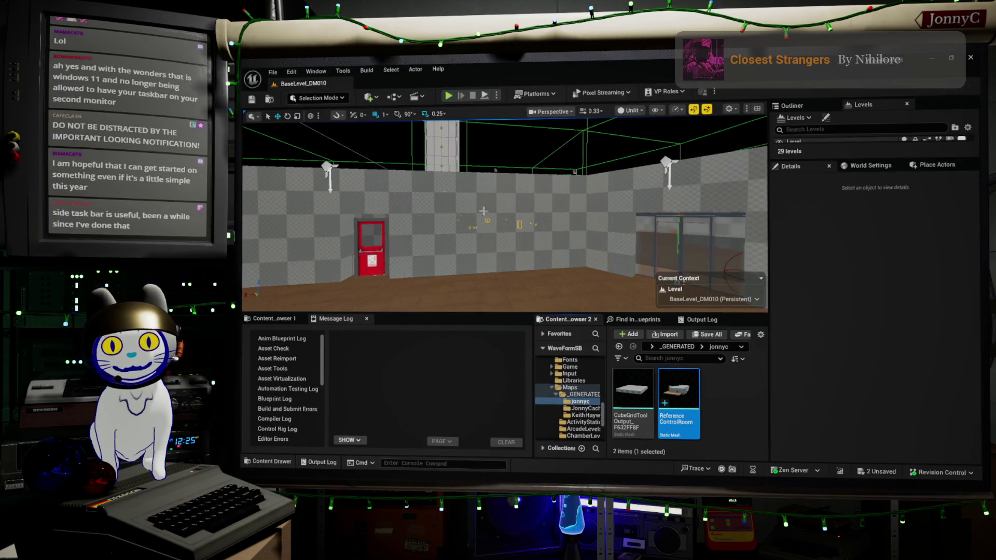
Step: Save all unsaved levels and assets in Unreal Editor with File > Save All
click(272, 72)
mouse_move(309, 155)
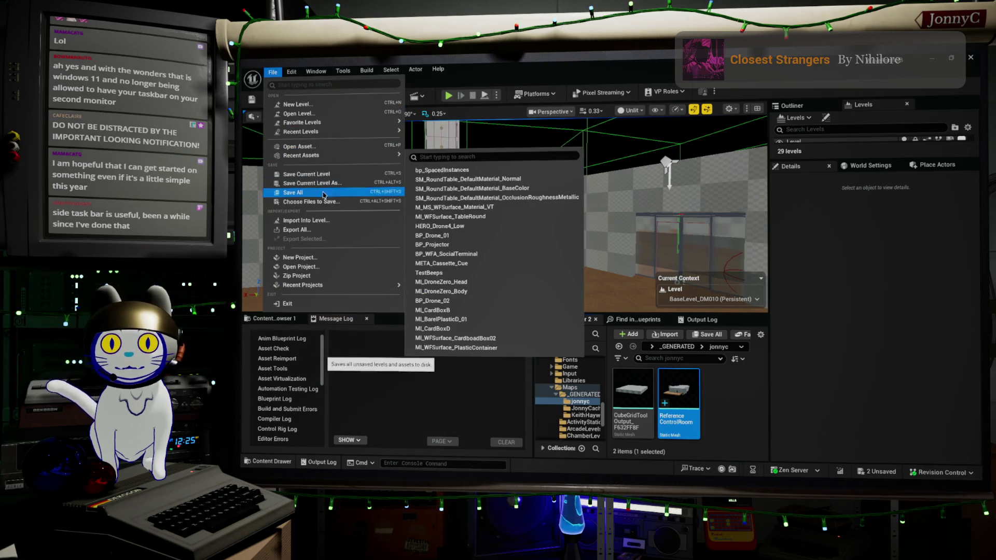
click(328, 195)
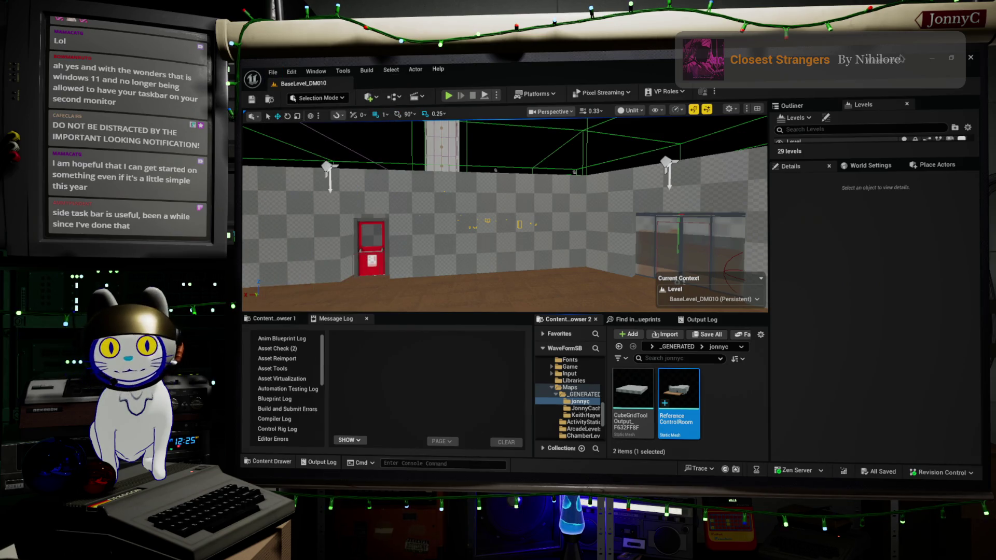
Step: Back in Blender, enter Edit Mode and select the vertices of the chosen wall edge
click(932, 59)
scroll(445, 222, down, 1)
key(Tab)
mouse_move(444, 240)
mouse_down()
mouse_move(839, 323)
mouse_move(831, 300)
mouse_up()
Step: Extrude the selected wall edge upward into a new section
key(e)
click(722, 260)
scroll(722, 259, down, 2)
scroll(518, 301, up, 2)
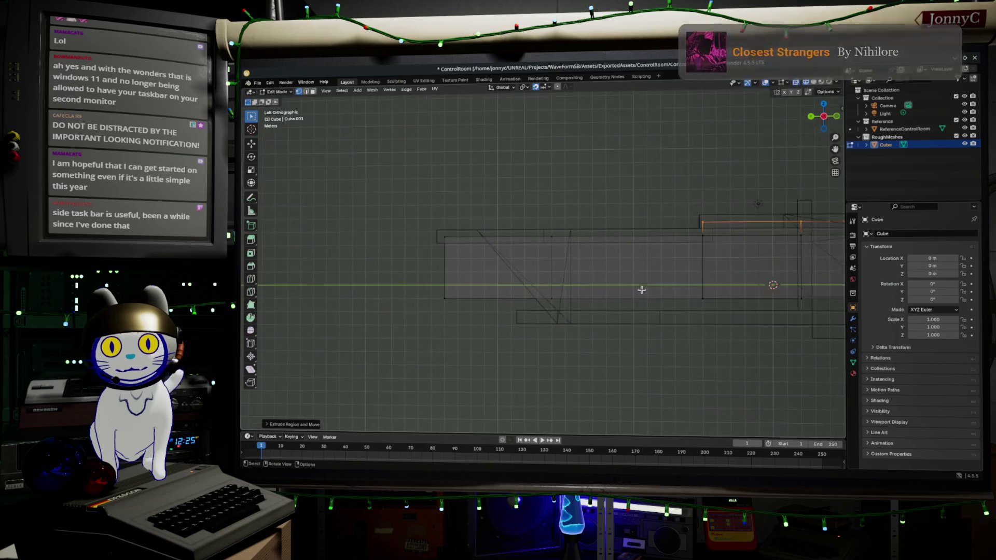
Step: Move the new section's lower-left vertex about 5 m along Y, then bring up Setup.txt
mouse_move(332, 286)
mouse_down()
mouse_move(419, 345)
mouse_move(468, 354)
mouse_up()
key(g)
key(g)
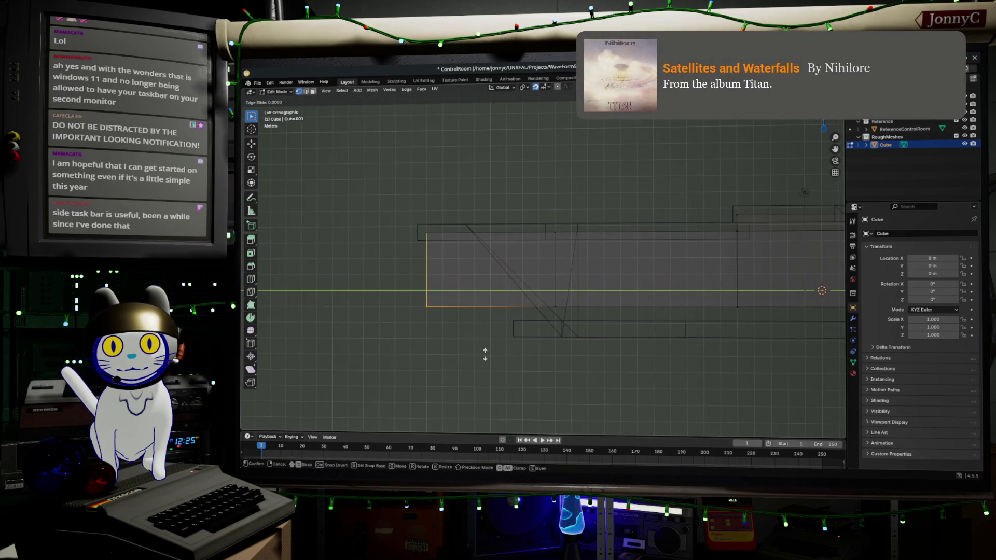
key(g)
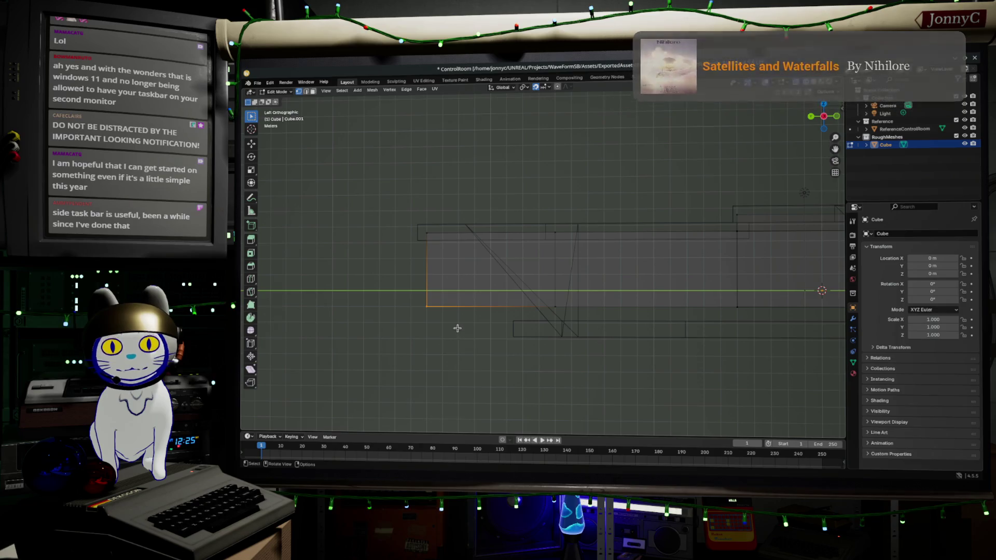
key(y)
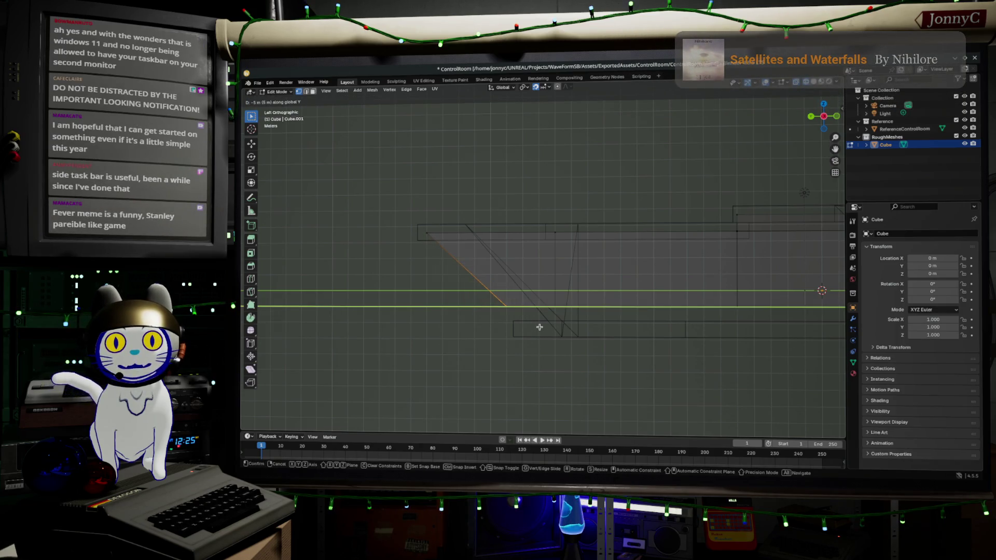
click(537, 327)
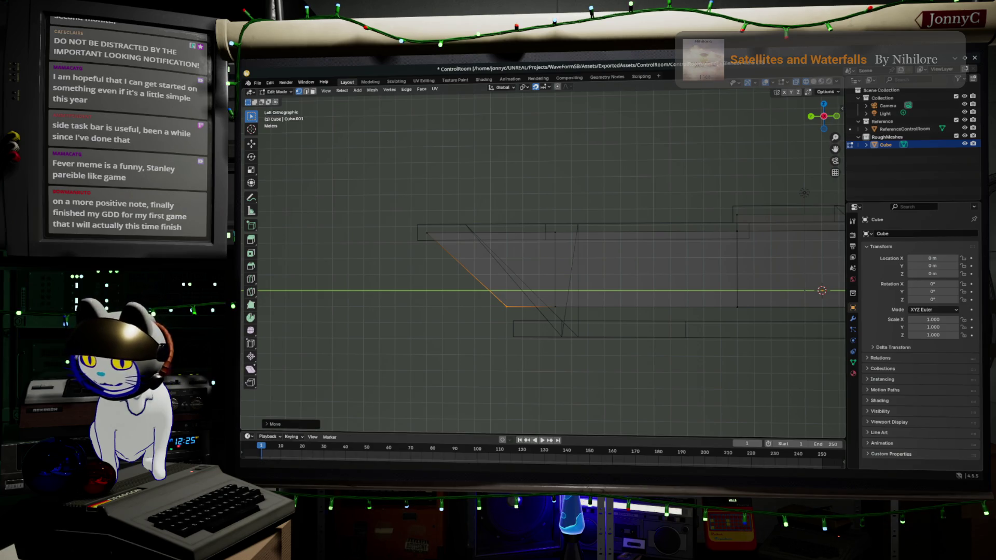
key(alt+Tab)
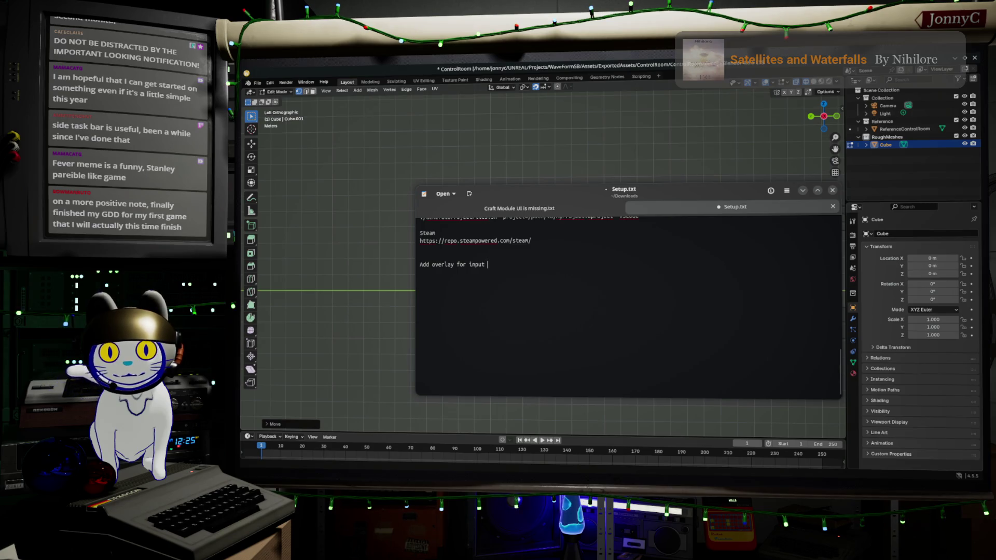
Step: Complete the Setup.txt line as 'Add overlay for input presentation to Blender' and minimize it
text(presentation to Blender)
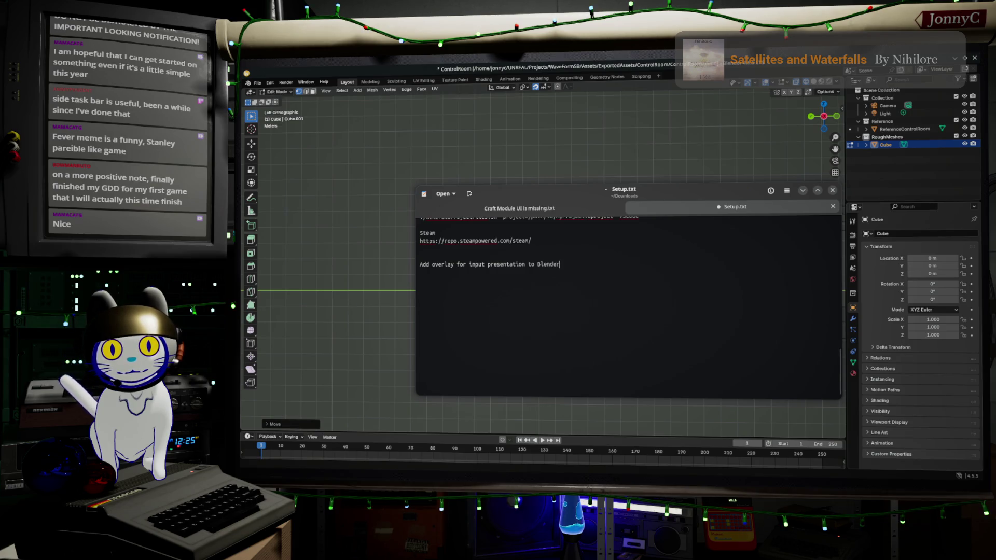
key(Return)
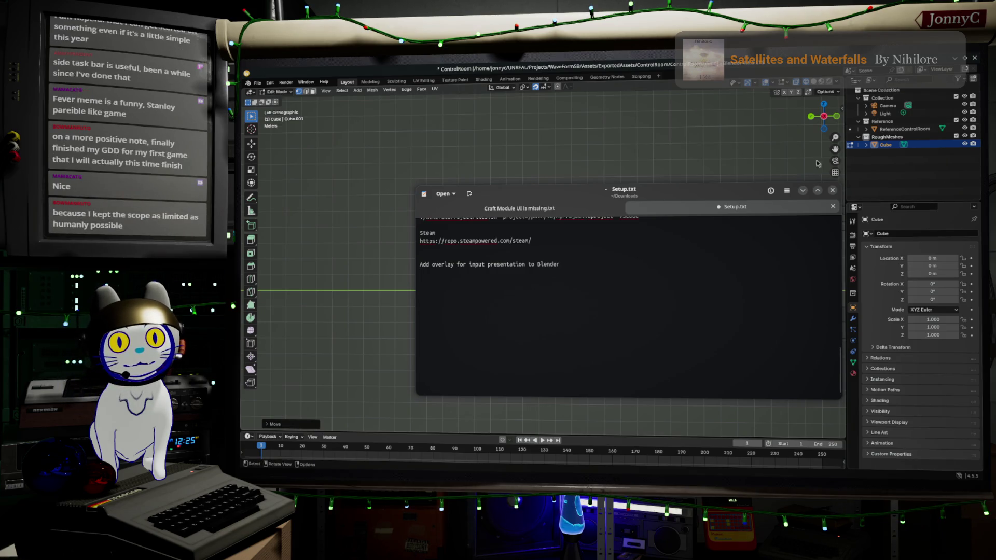
click(801, 190)
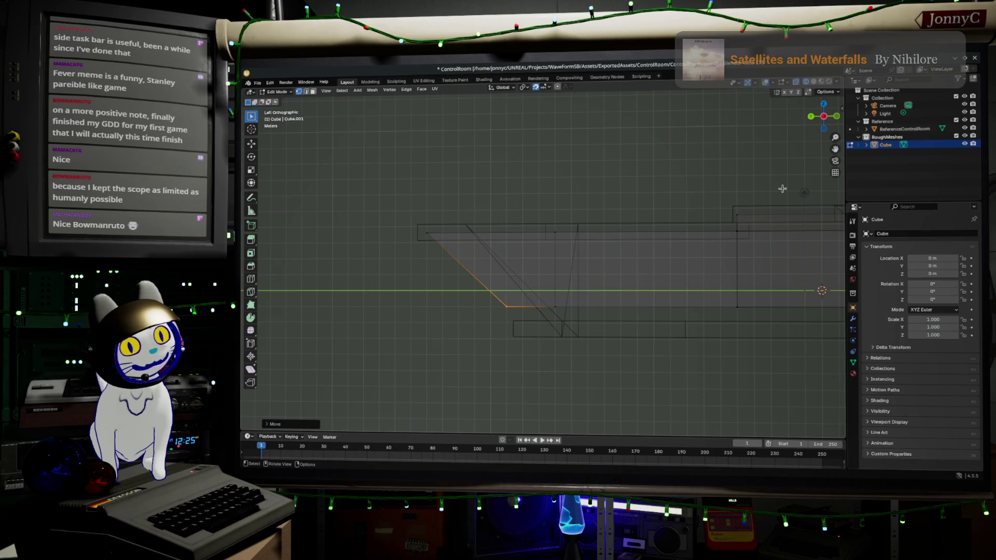
Step: Select the floor's bottom edge loop and extrude it downward
scroll(782, 188, down, 5)
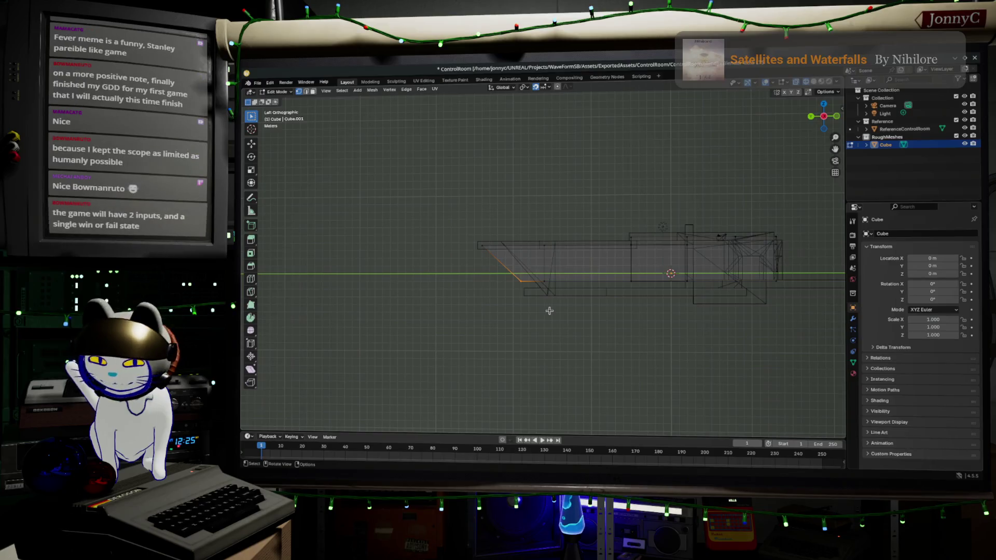
scroll(693, 301, up, 1)
alt+click(736, 281)
scroll(610, 301, up, 1)
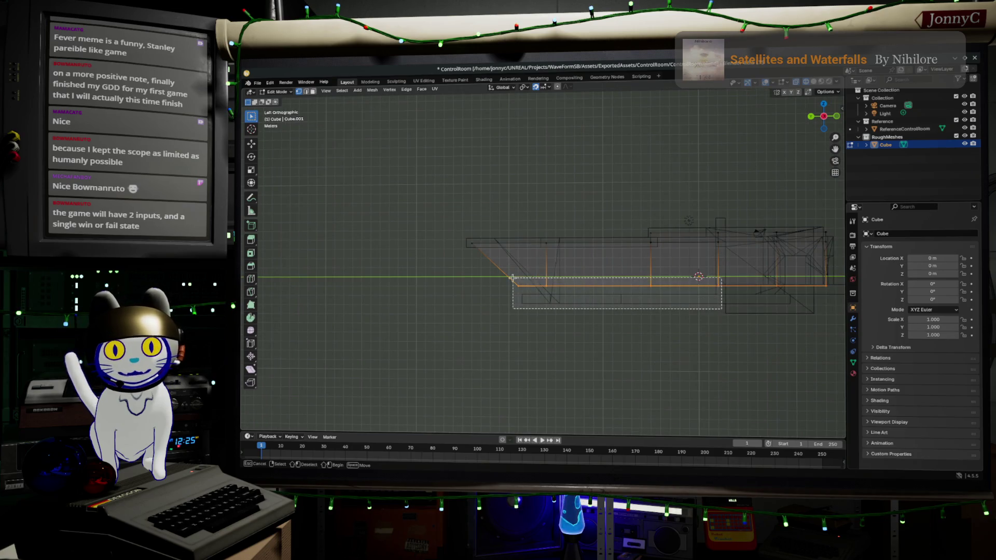
scroll(541, 303, up, 2)
key(g)
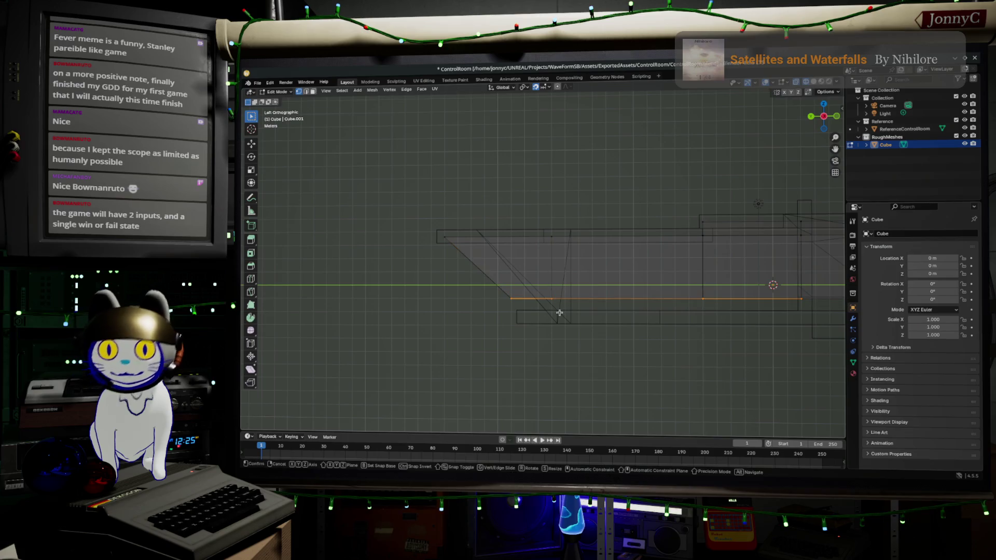
key(Return)
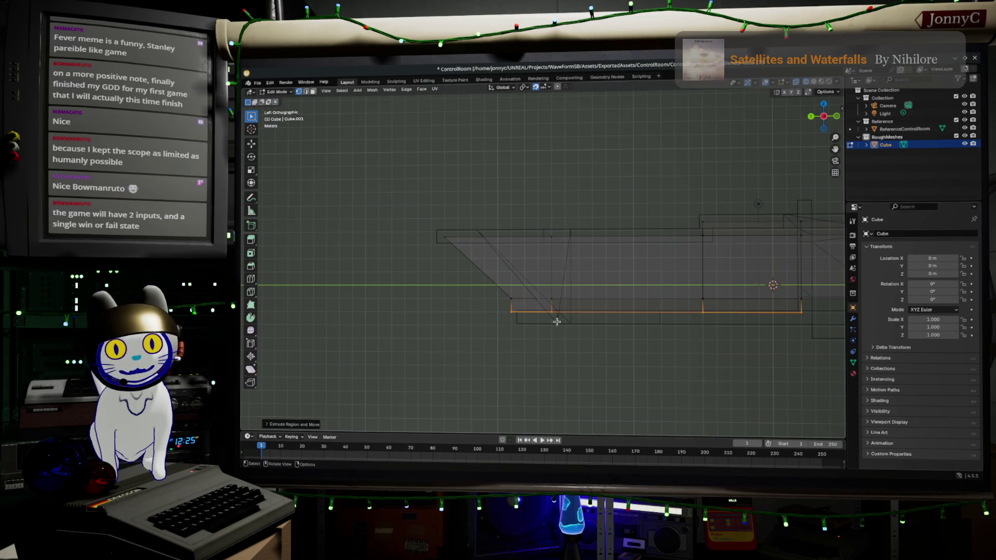
Step: Edge-slide the diagonal vertex twice into place, then bring up AFFiNE's Drone Reference note
click(513, 304)
key(g)
key(g)
click(525, 394)
key(g)
key(g)
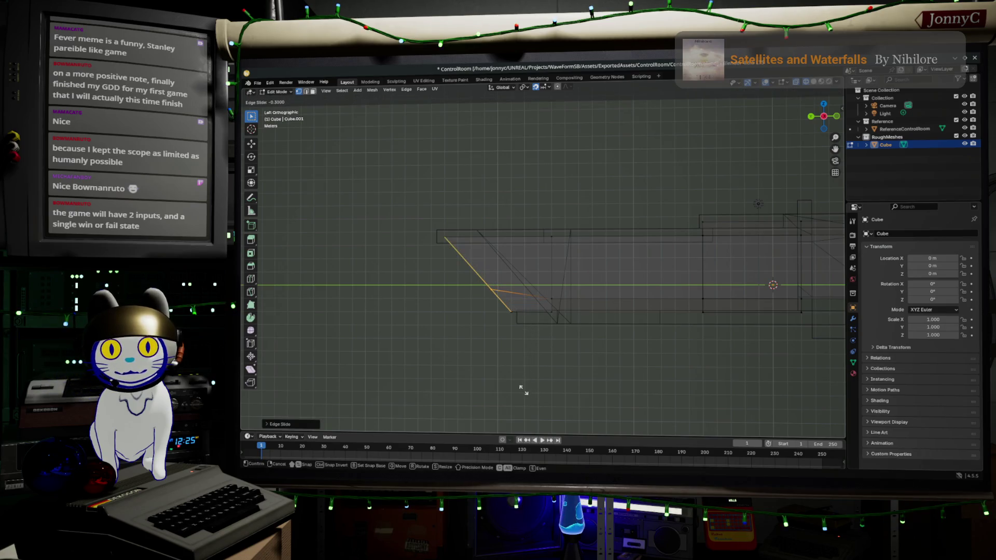
click(526, 397)
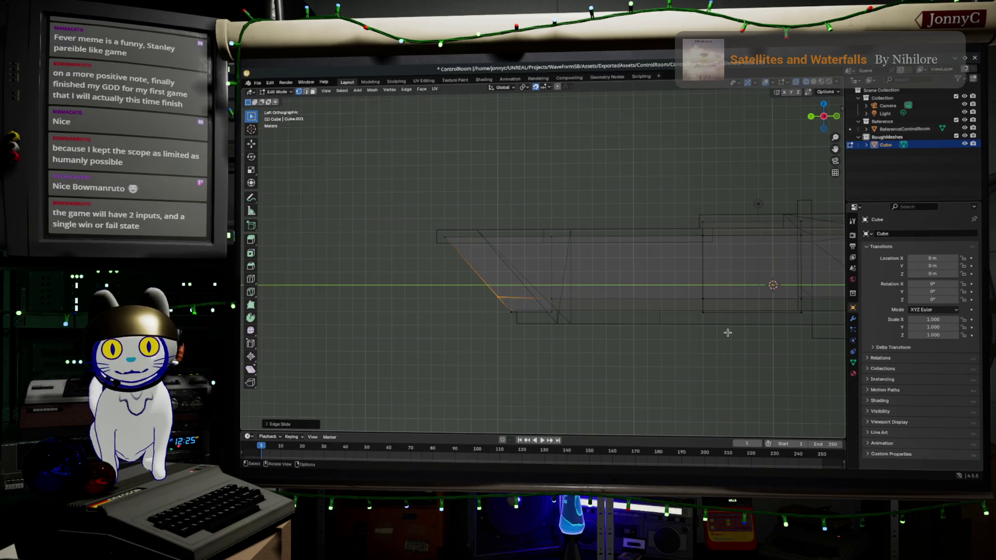
mouse_move(673, 326)
middle_down()
mouse_move(657, 313)
mouse_move(778, 290)
mouse_move(613, 334)
mouse_move(588, 319)
mouse_move(615, 325)
middle_up()
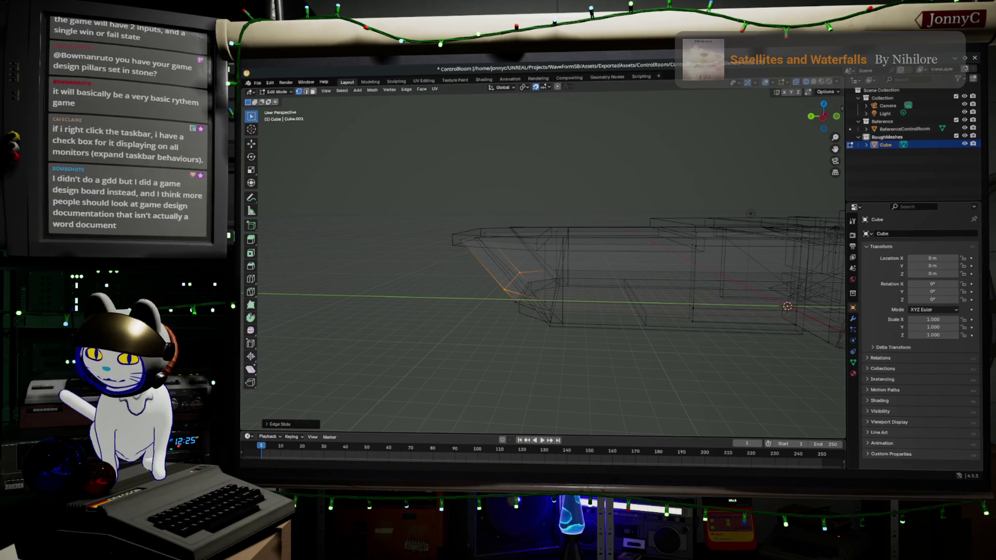
key(alt+Tab)
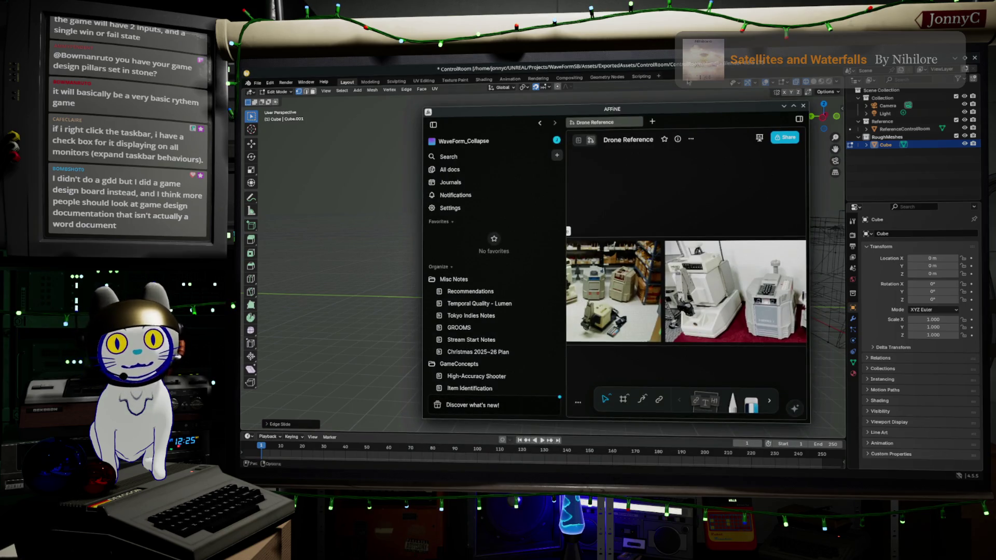
Step: Open the High-Accuracy Shooter note under GameConcepts, skim it, then go to the browser
click(496, 363)
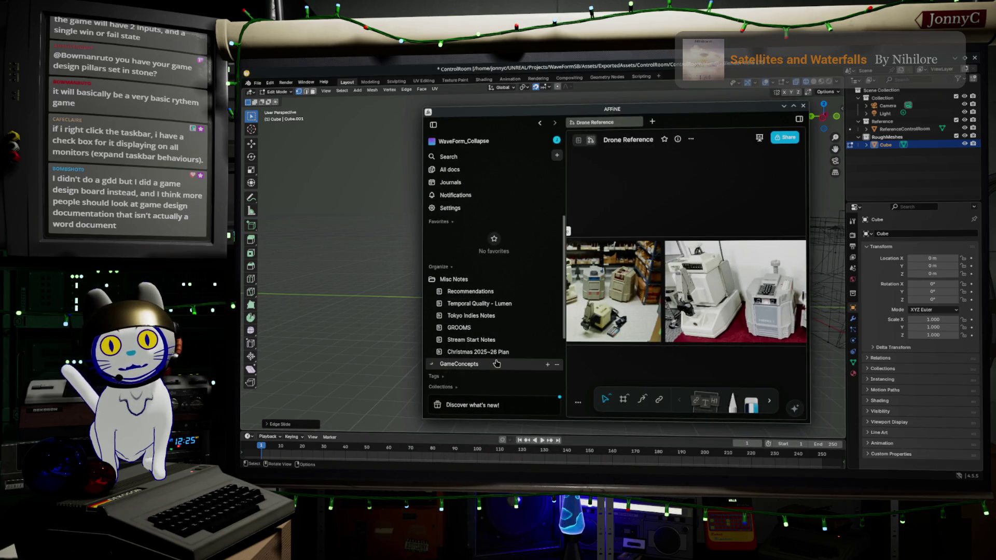
click(496, 365)
click(493, 376)
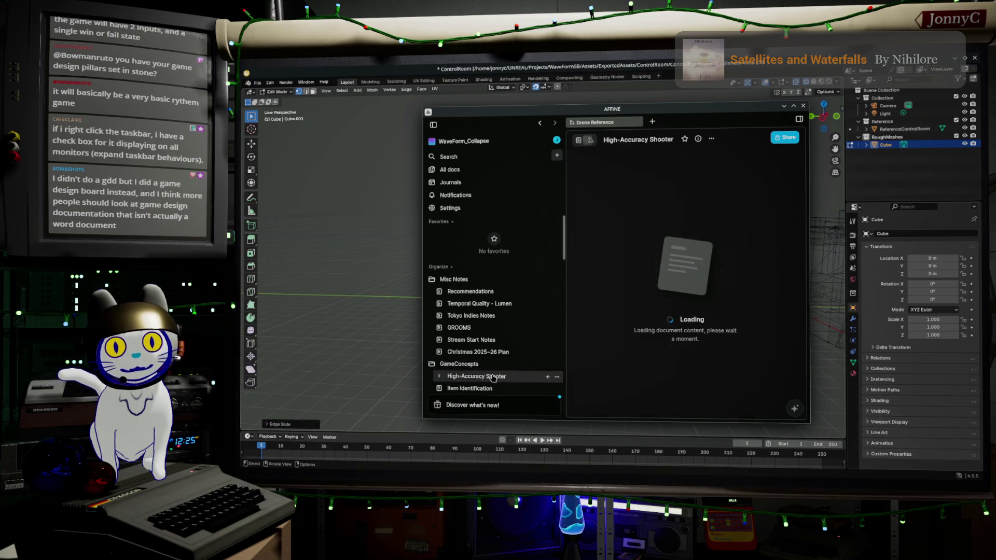
scroll(744, 313, down, 2)
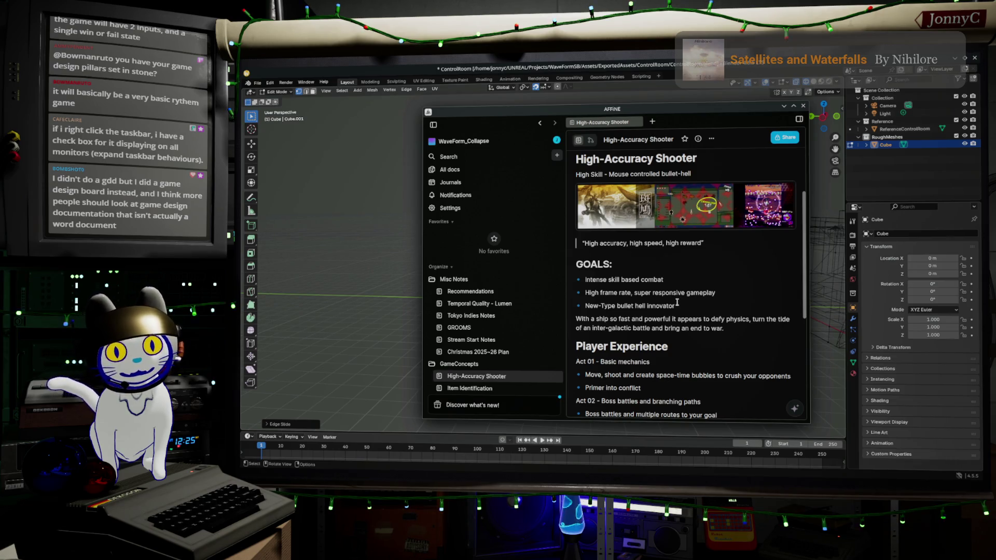
scroll(663, 254, up, 2)
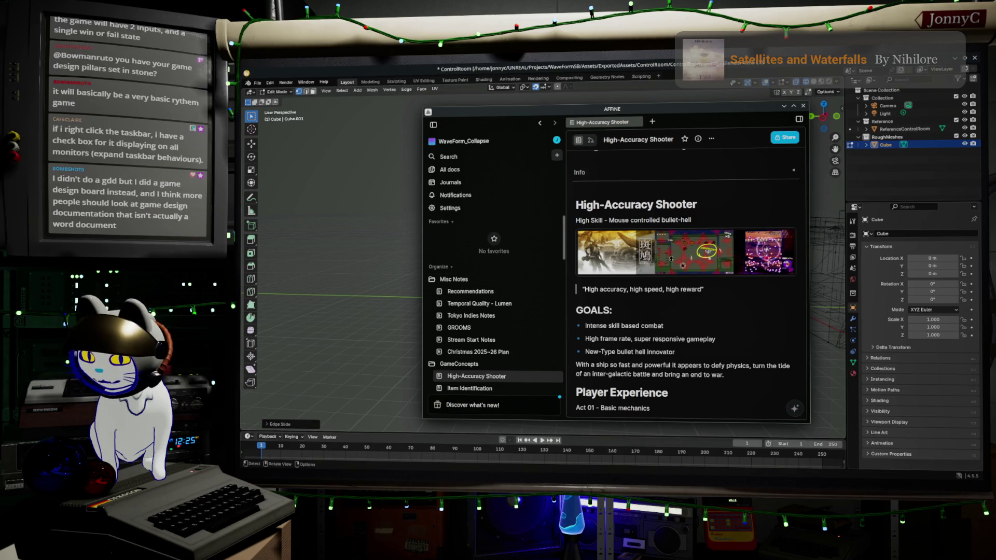
key(alt+Tab)
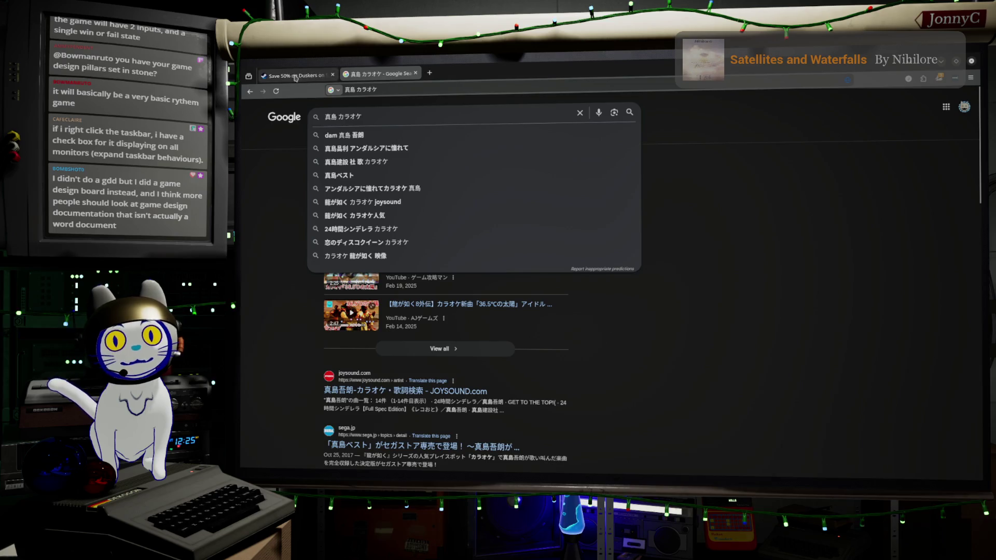
Step: Read over the Duskers store description, then return to the High-Accuracy Shooter note
click(298, 77)
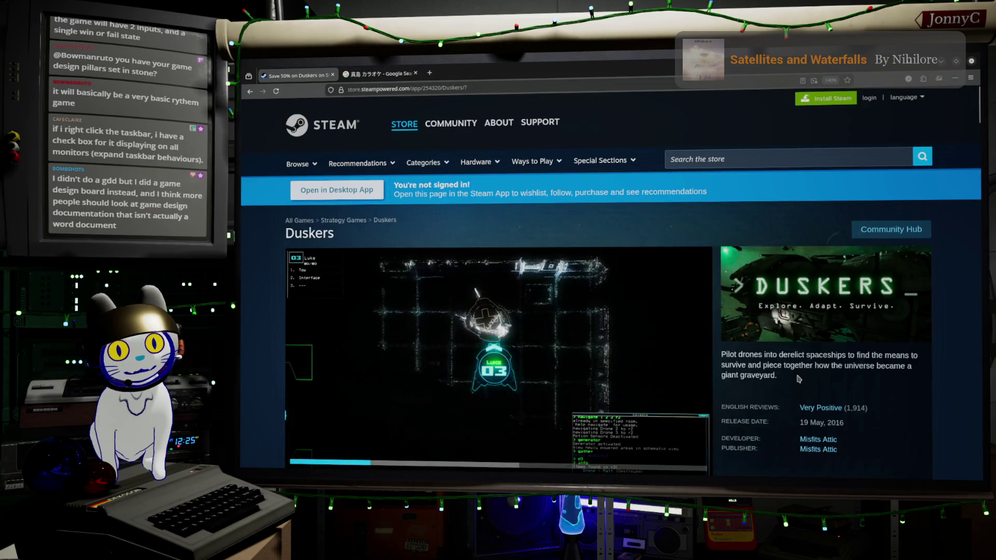
drag(797, 379, 725, 355)
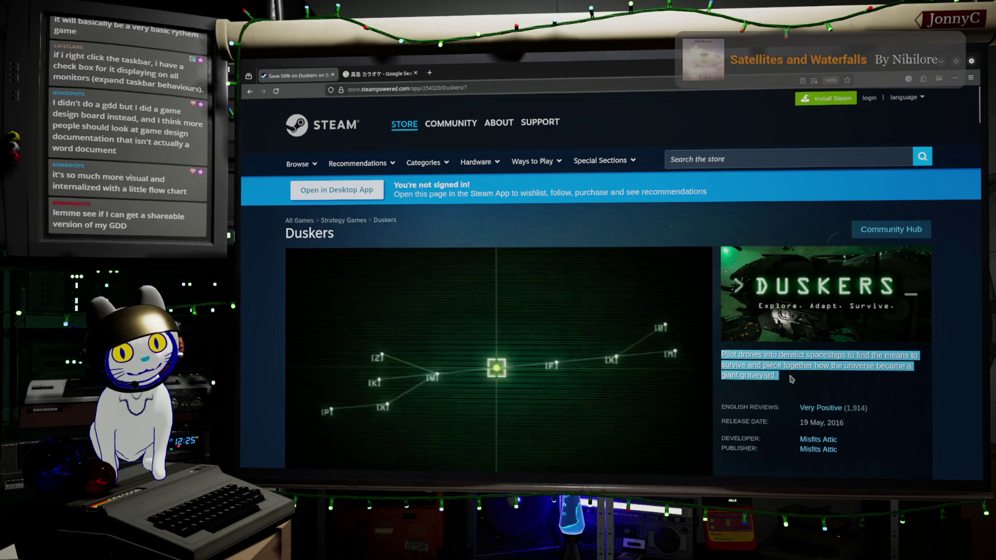
click(787, 382)
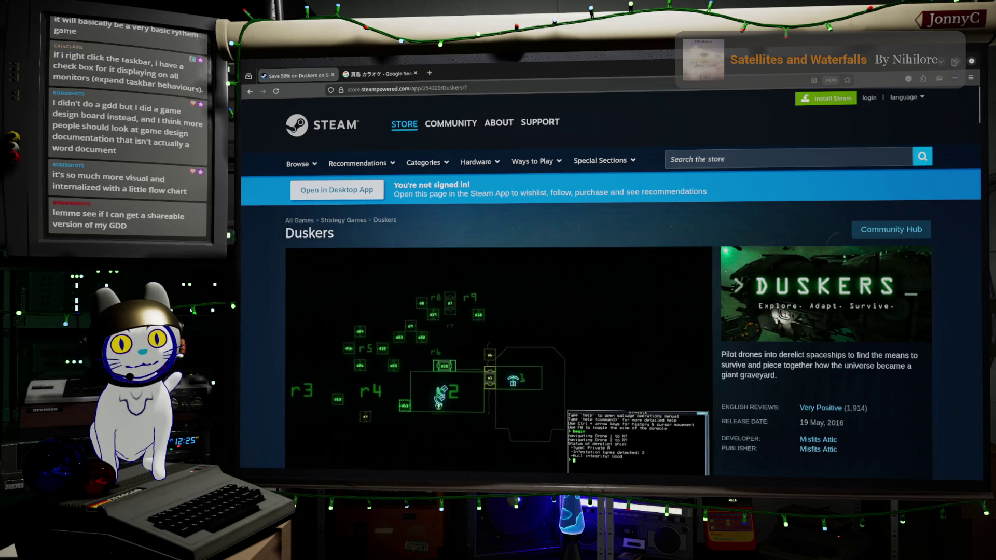
key(alt+Tab)
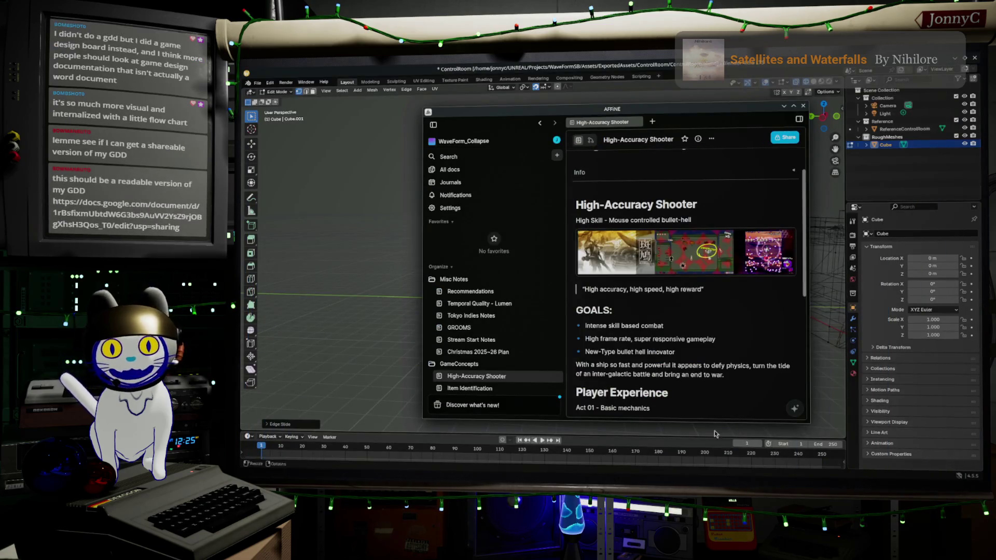
Step: Go via Item Identification to Anomalarity (a distributive allegory), select its opening paragraph, then show the Duskers page
scroll(645, 338, down, 5)
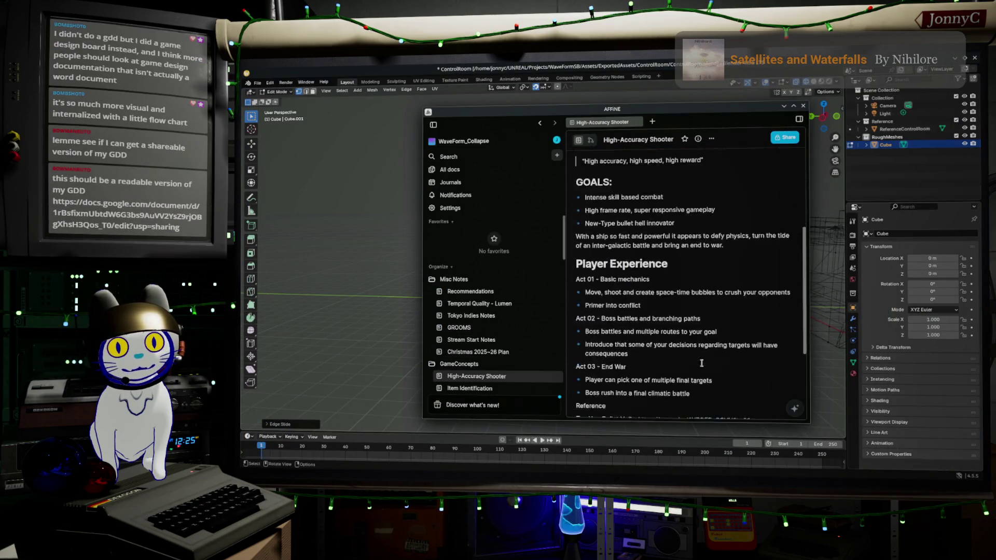
scroll(673, 358, up, 6)
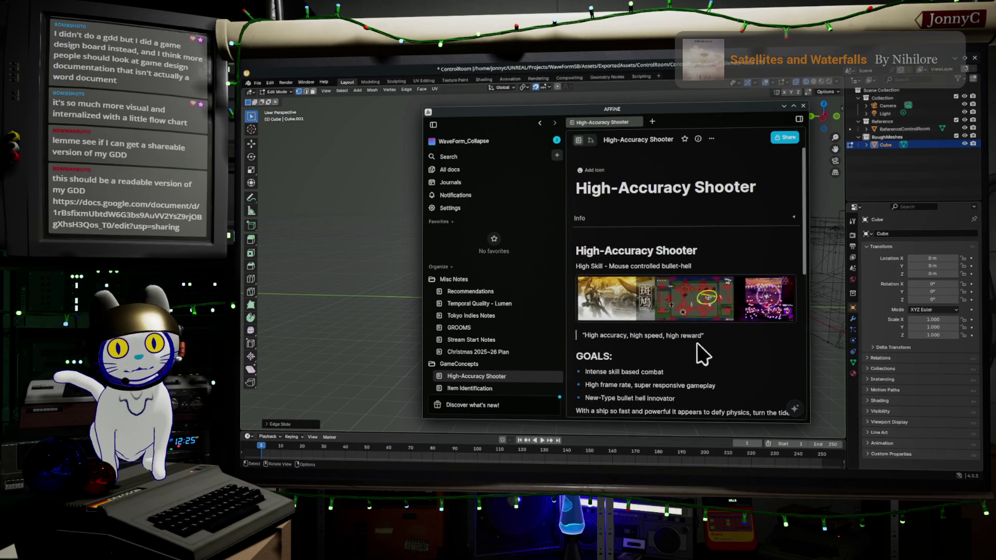
click(482, 388)
scroll(708, 319, down, 1)
scroll(708, 319, down, 1)
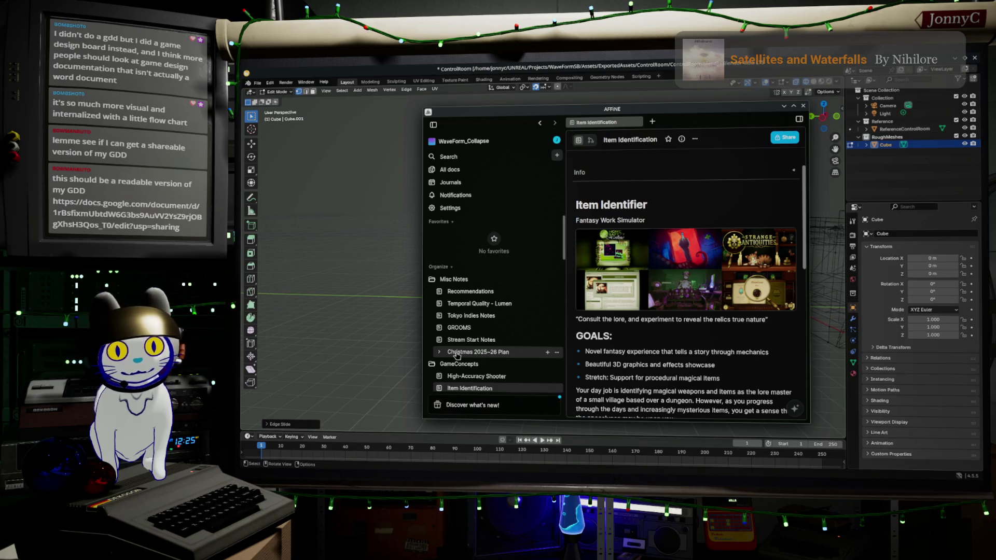
scroll(498, 322, down, 5)
click(512, 234)
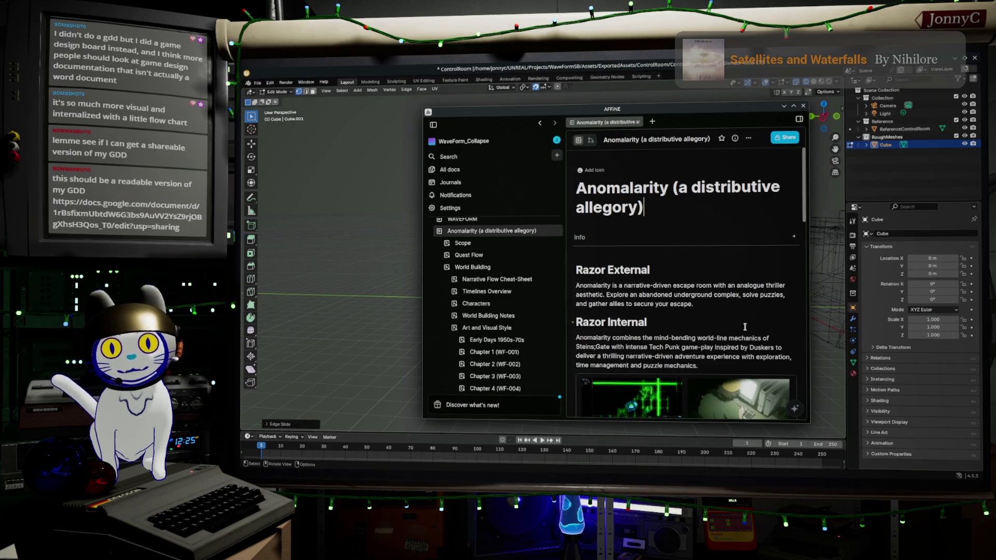
scroll(625, 236, down, 2)
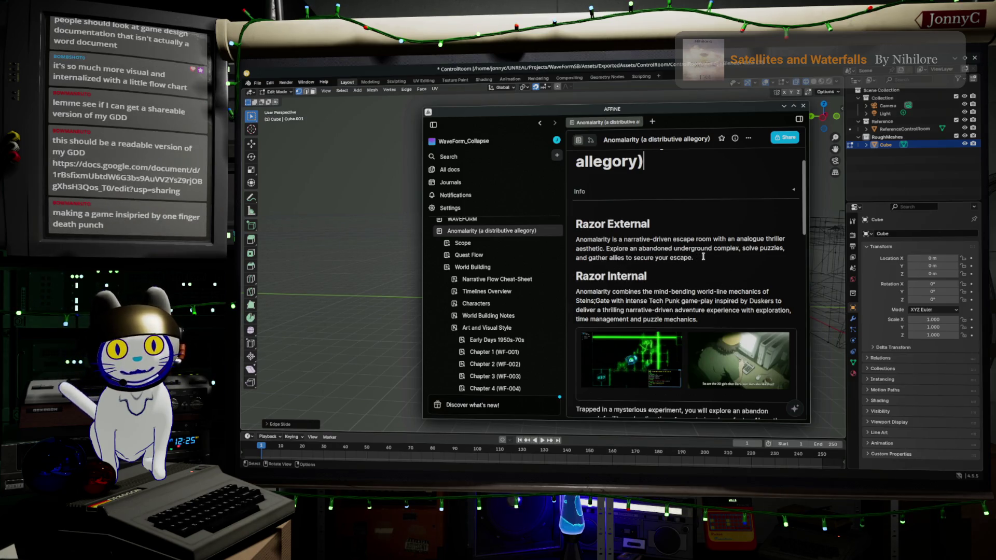
triple_click(630, 250)
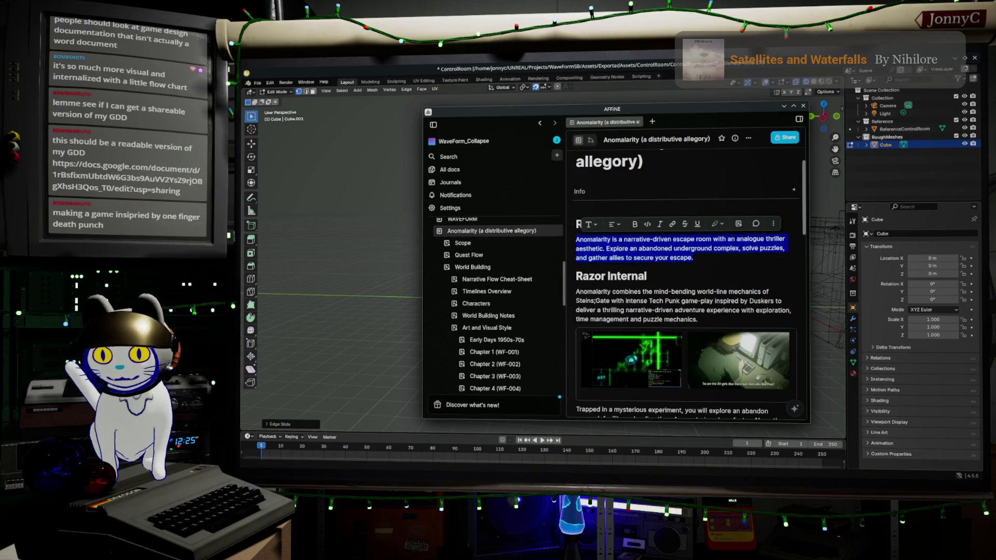
key(alt+Tab)
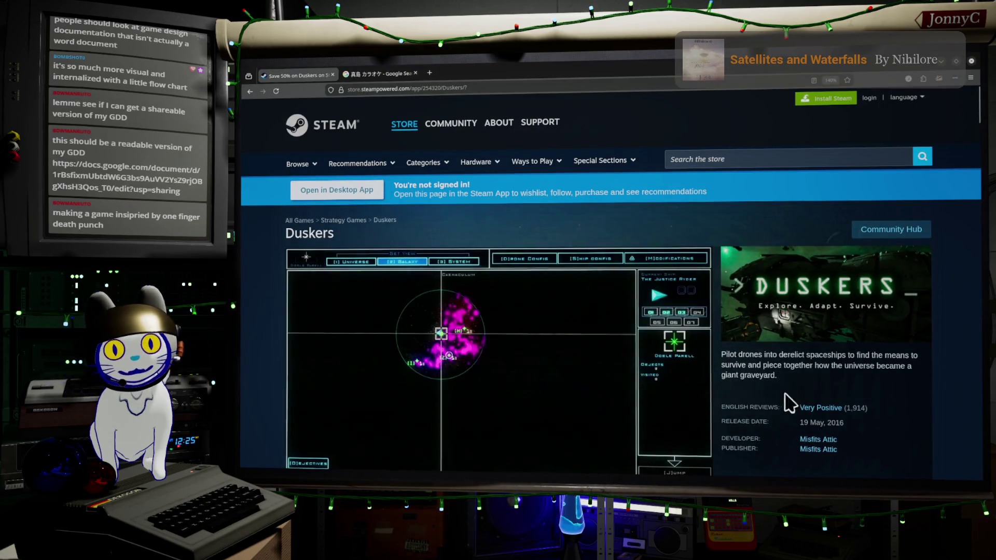
Step: Minimize the Duskers browser window and cycle windows until AFFiNE's Anomalarity doc is in front
click(942, 69)
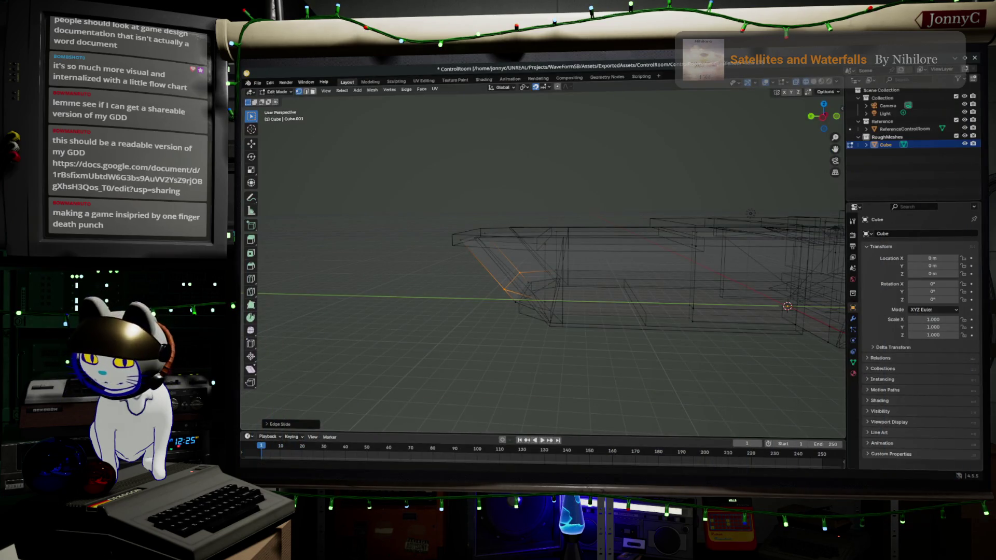
key(alt+Tab)
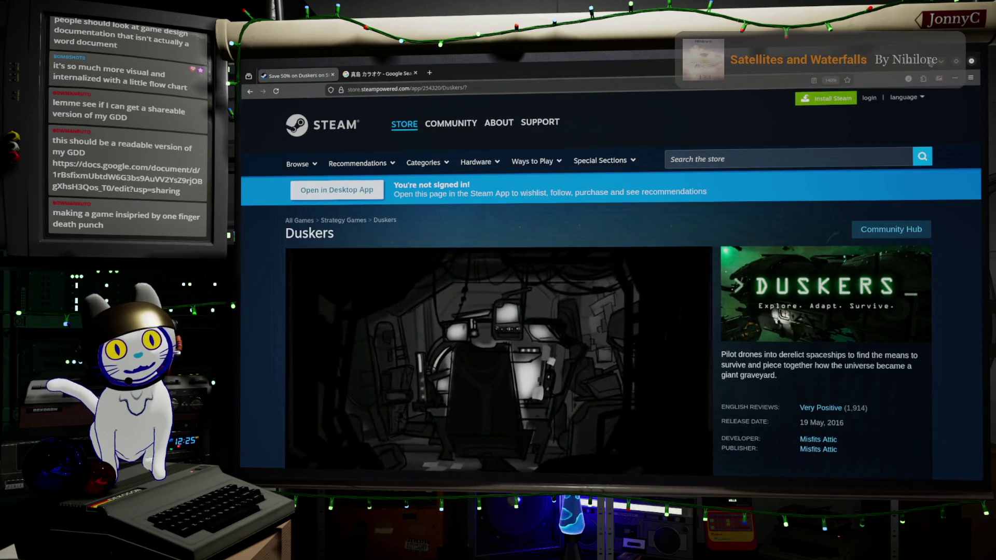
key(alt+Tab)
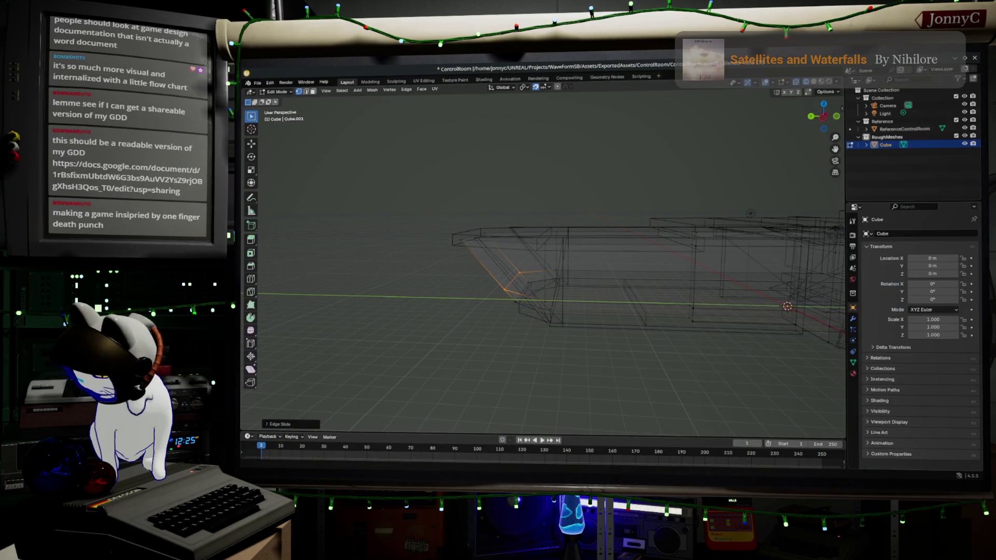
key(alt+Tab)
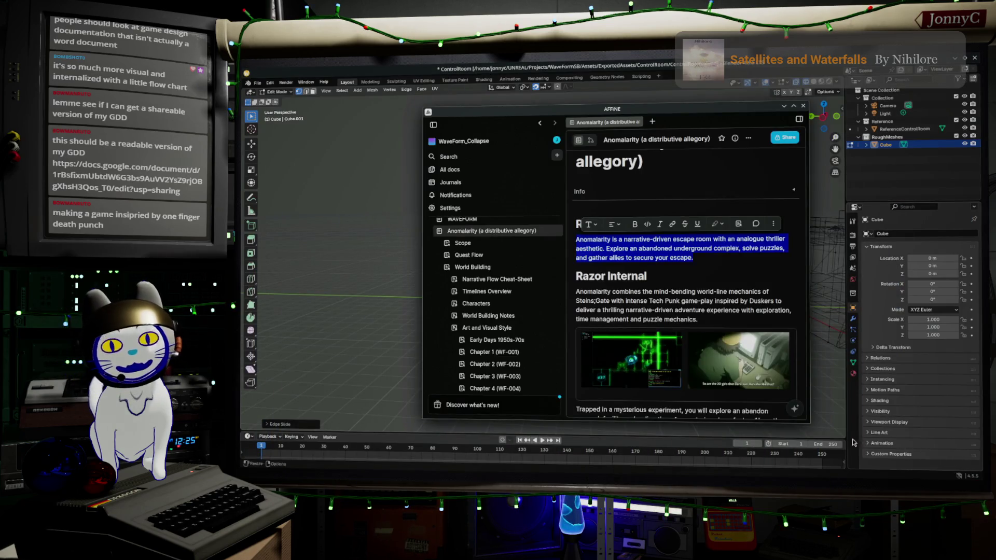
scroll(726, 280, up, 1)
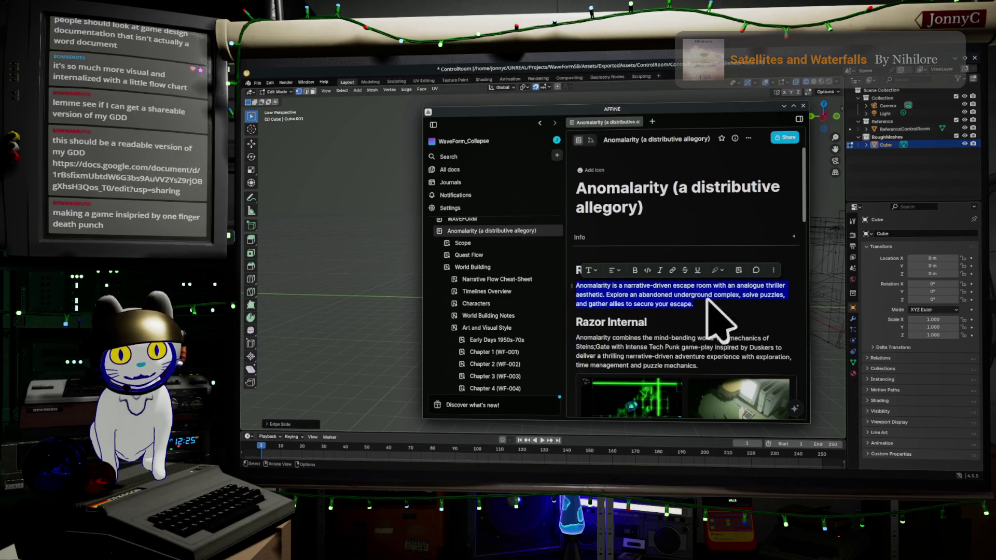
scroll(748, 304, down, 1)
scroll(748, 304, down, 1)
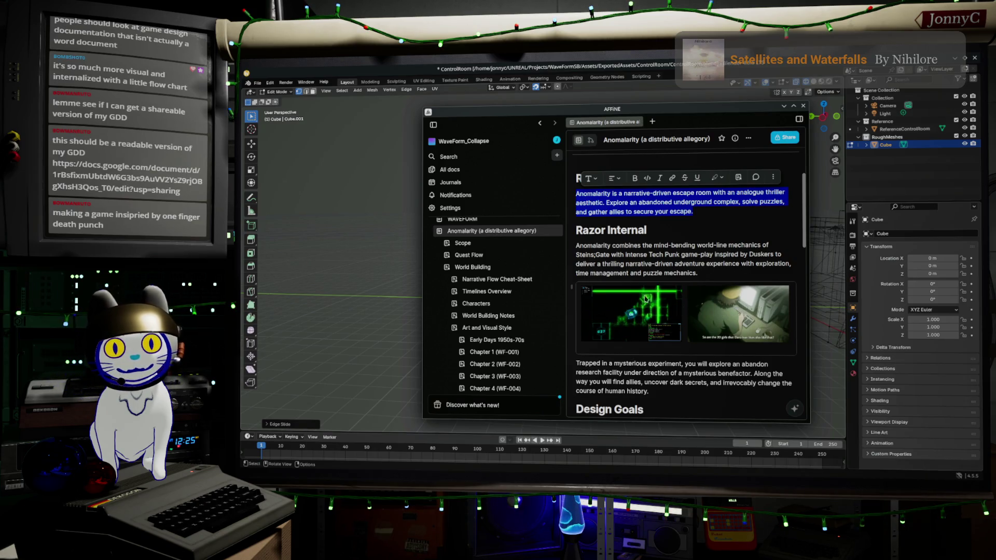
scroll(668, 251, up, 2)
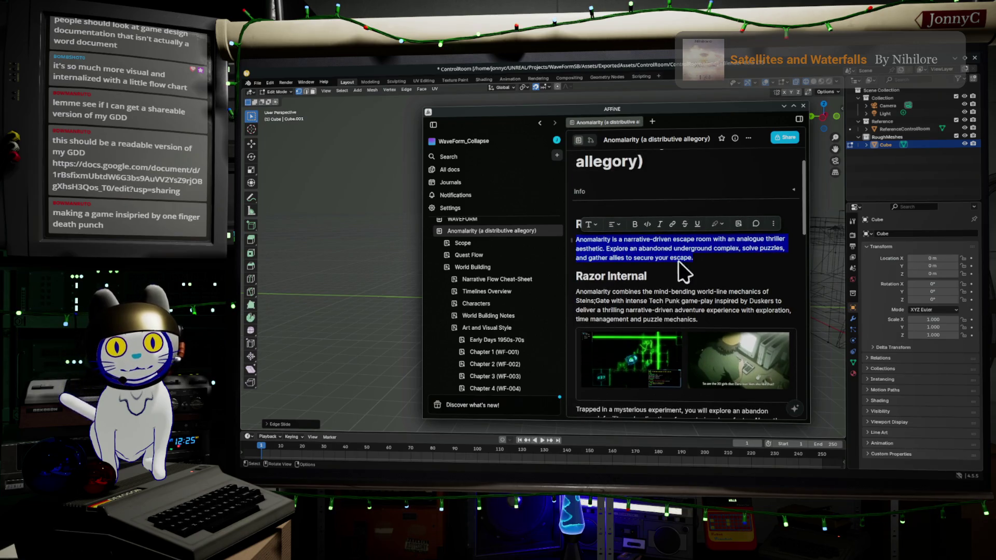
scroll(680, 262, up, 2)
click(701, 304)
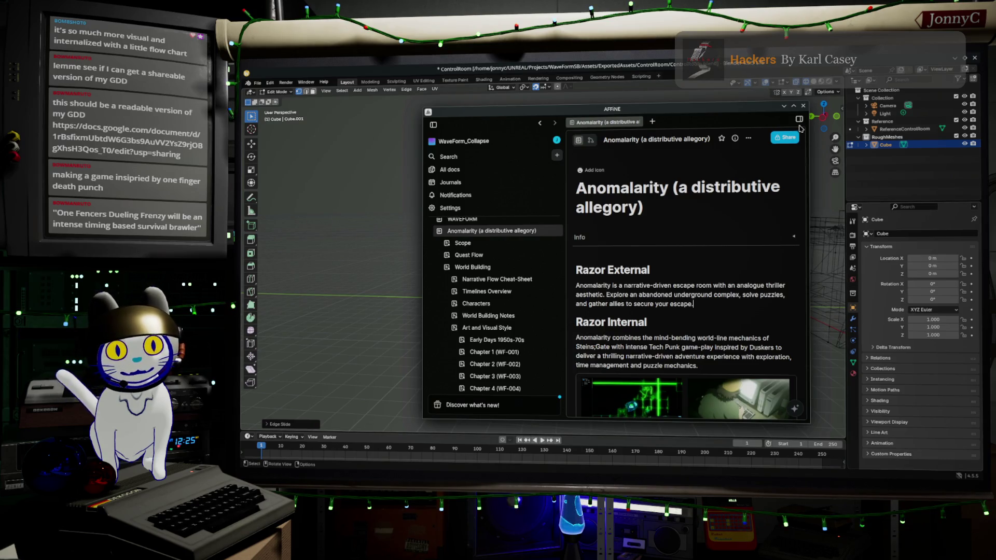
Step: Minimize AFFiNE, look around the wall mesh, and enable X-axis mirroring in the header
click(783, 106)
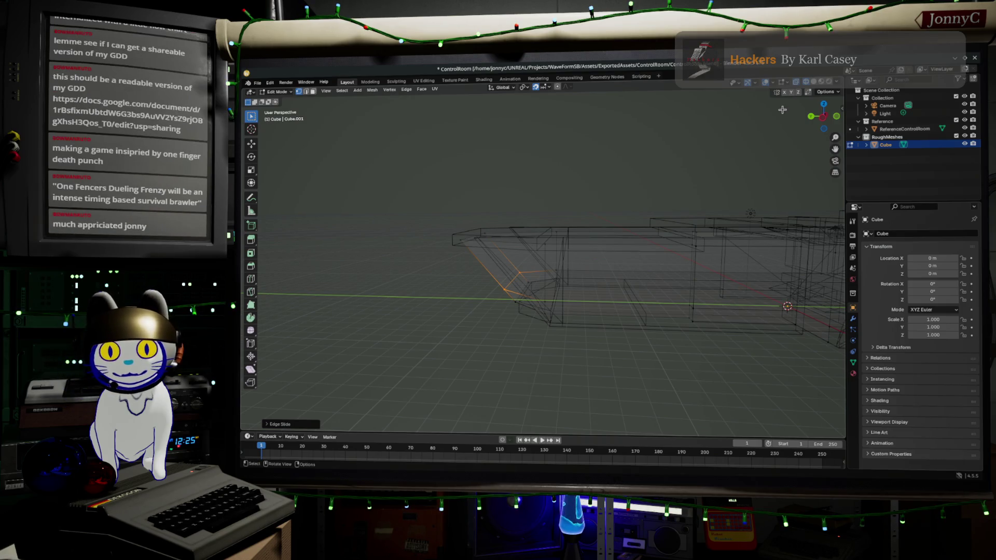
right_click(686, 276)
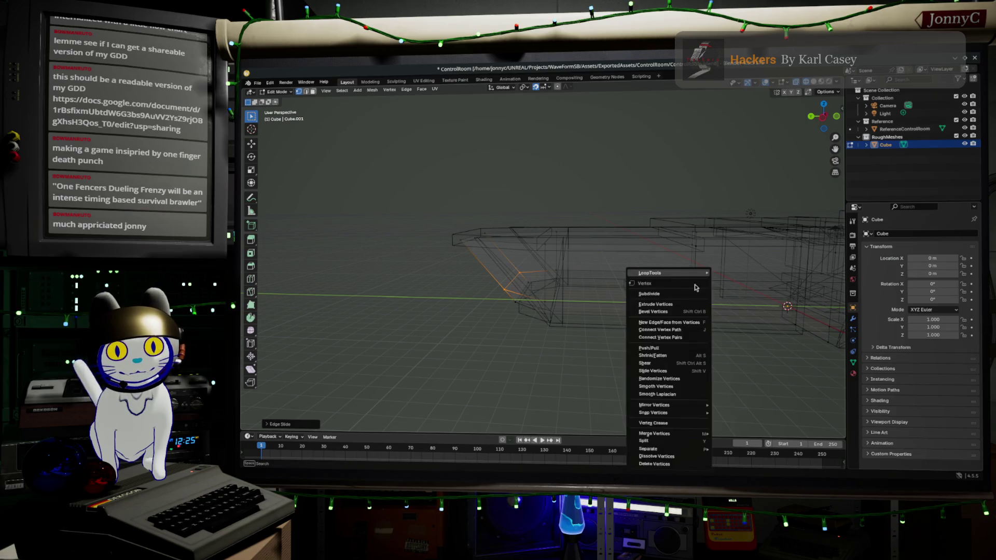
middle_drag(622, 224, 623, 204)
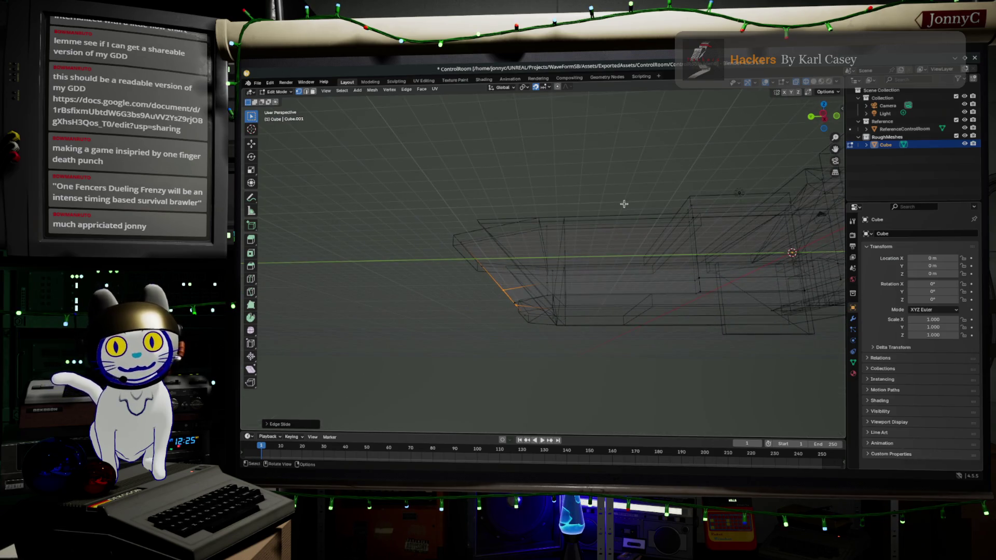
scroll(668, 244, up, 4)
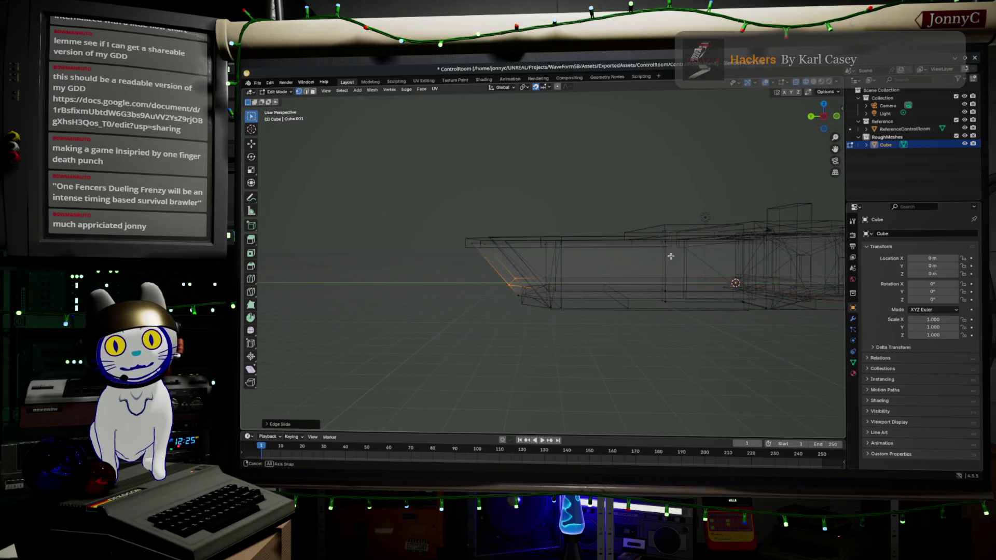
mouse_move(657, 266)
middle_down()
mouse_move(662, 256)
mouse_move(697, 262)
mouse_move(641, 279)
mouse_move(690, 298)
mouse_move(595, 337)
mouse_move(555, 271)
mouse_move(628, 200)
mouse_move(596, 193)
mouse_move(568, 214)
middle_up()
scroll(686, 311, down, 5)
mouse_move(636, 180)
middle_down()
mouse_move(514, 251)
mouse_move(597, 144)
middle_up()
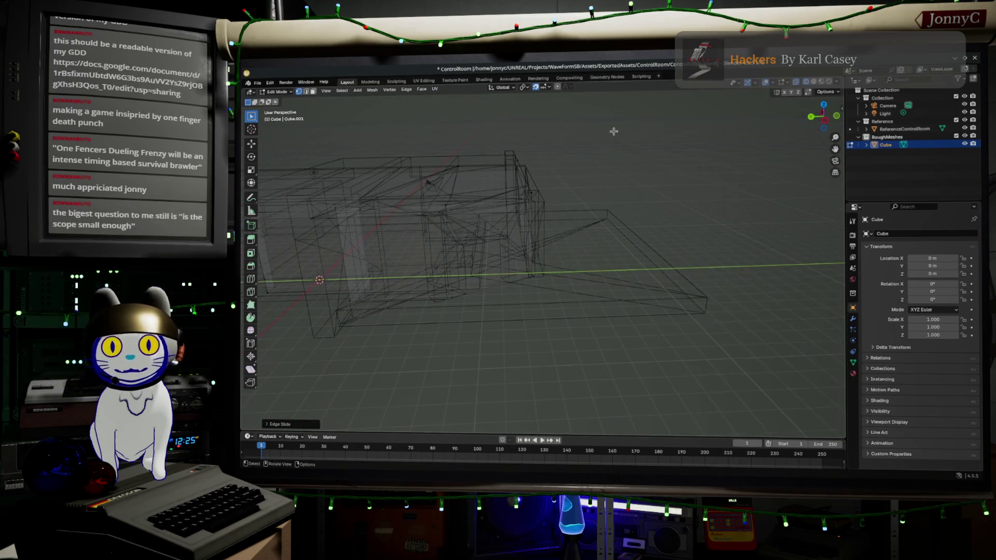
click(784, 93)
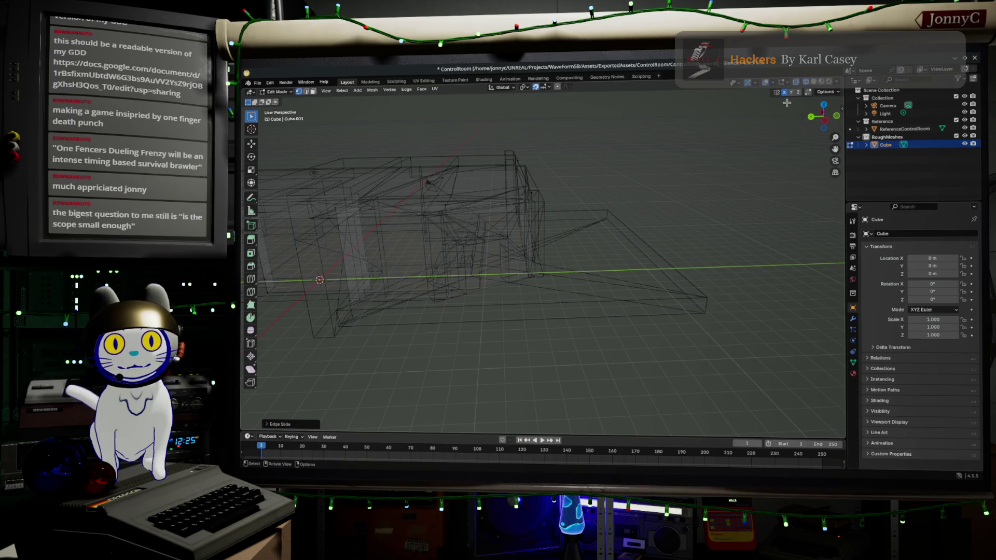
Step: Turn off X mirror and, in Left Orthographic view, scale the selection to 0.8424
click(784, 93)
click(824, 121)
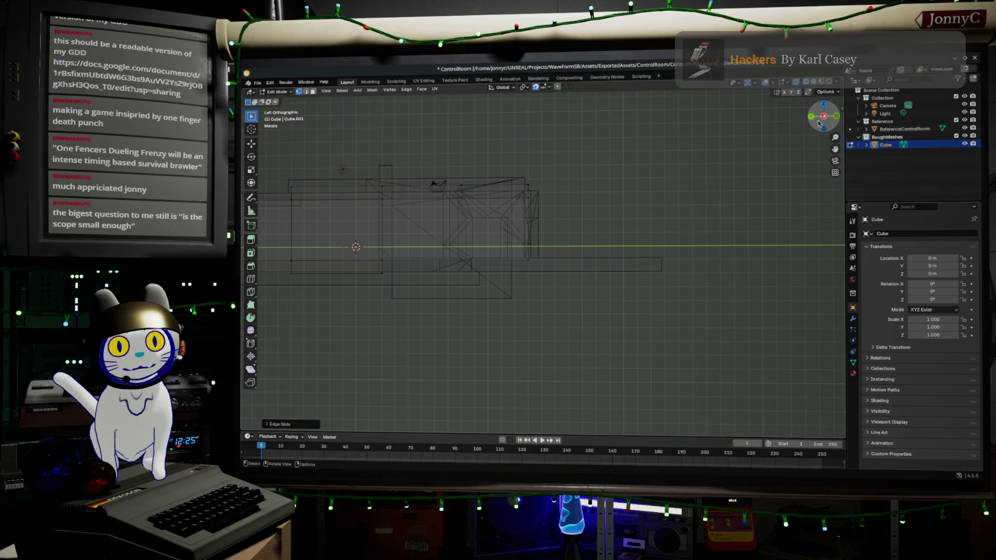
key(s)
click(565, 222)
Step: Pan along the side view, return to perspective, and hide the Reference collection's wireframe
scroll(318, 285, up, 3)
shift+middle_drag(318, 285, 358, 275)
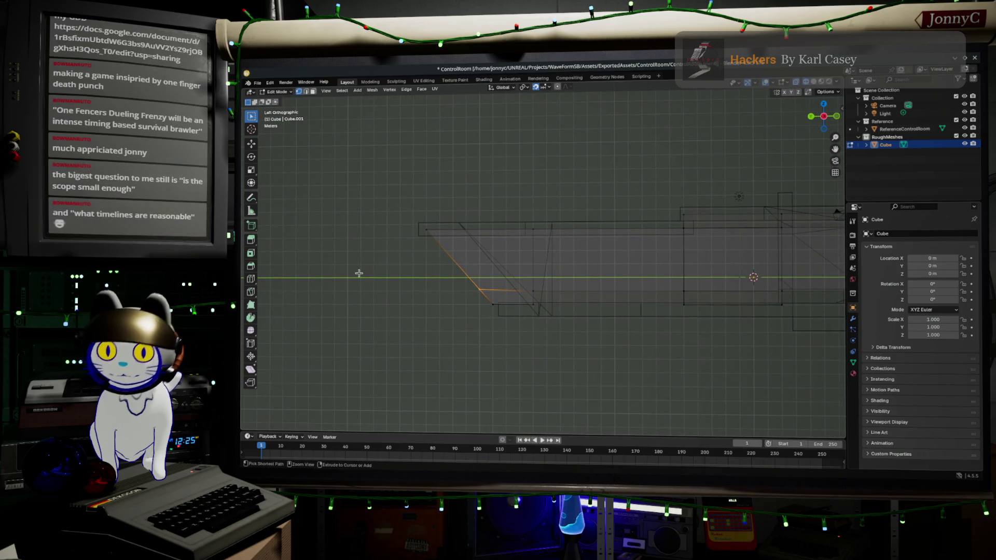
shift+middle_drag(462, 260, 303, 266)
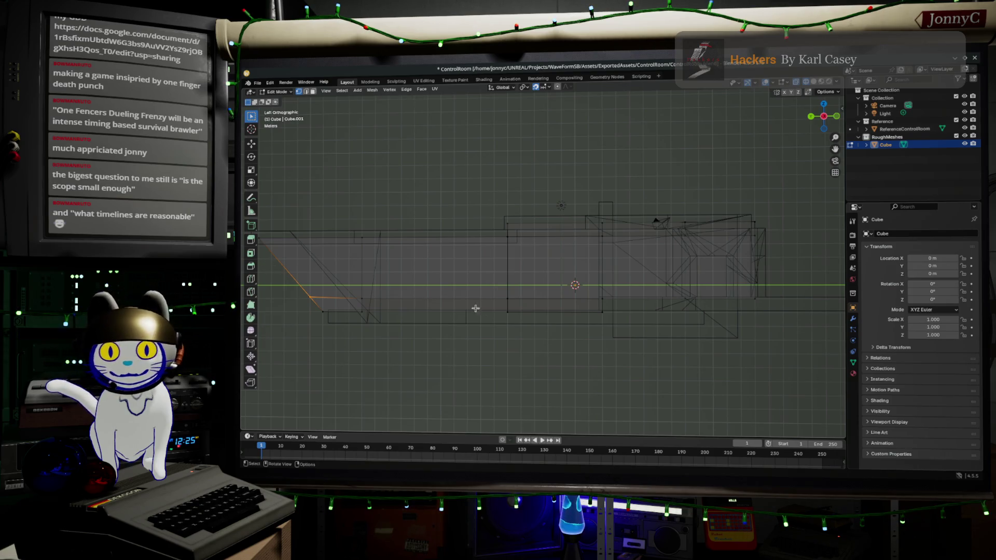
scroll(510, 308, down, 1)
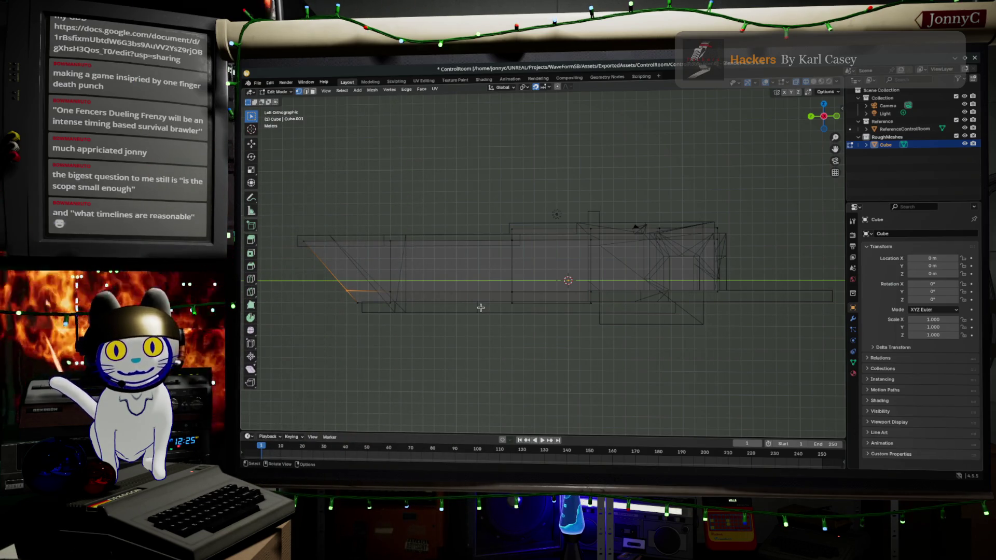
mouse_move(481, 309)
middle_down()
mouse_move(498, 324)
mouse_move(620, 307)
mouse_move(526, 333)
mouse_move(507, 329)
mouse_move(651, 332)
mouse_move(637, 316)
middle_up()
click(964, 121)
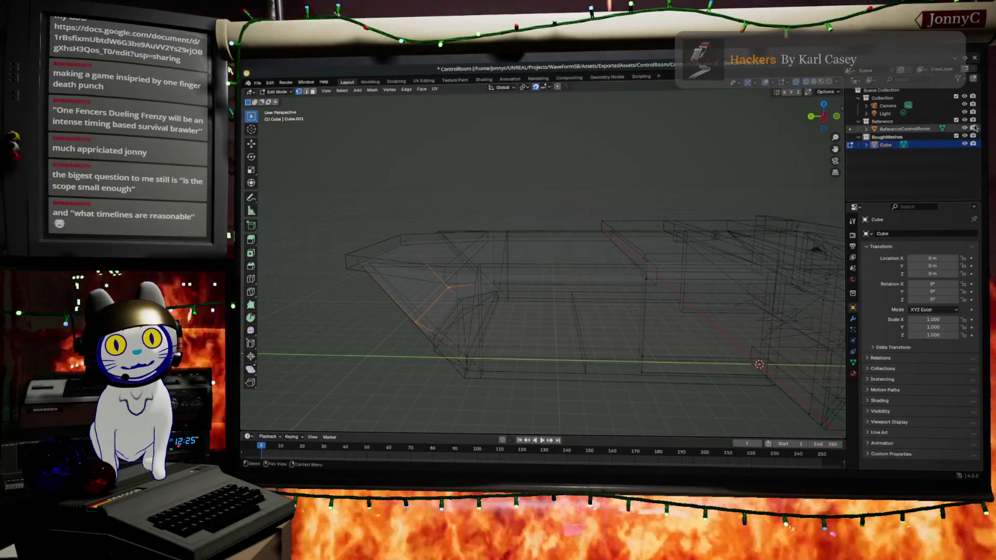
drag(824, 115, 811, 127)
click(811, 127)
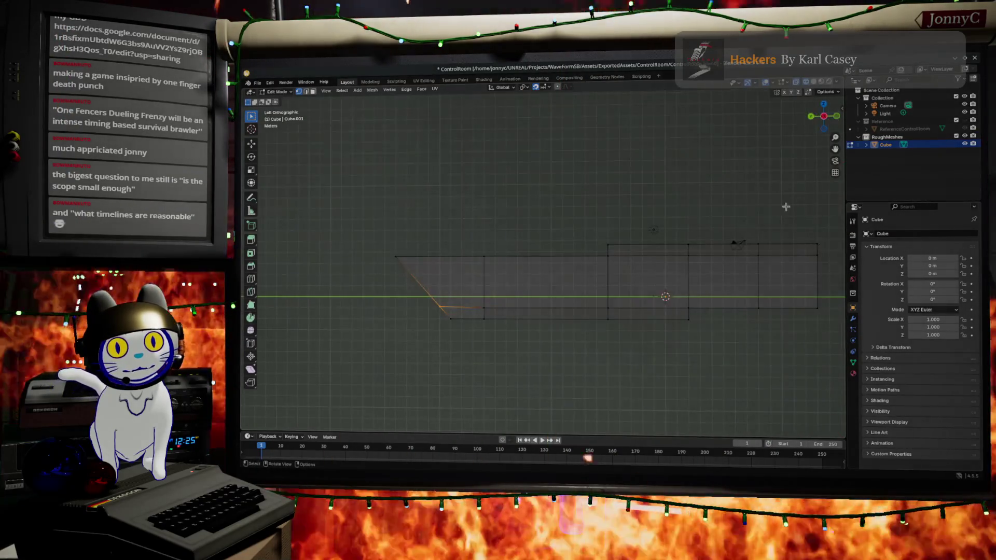
click(964, 121)
scroll(629, 323, up, 2)
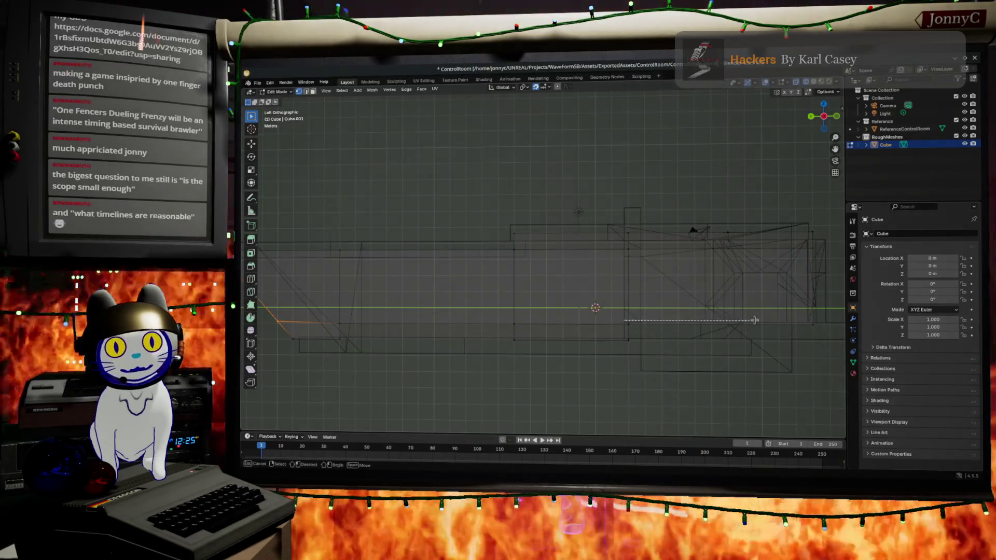
alt+click(811, 331)
mouse_move(811, 333)
middle_down()
mouse_move(551, 415)
mouse_move(511, 390)
mouse_move(540, 295)
middle_up()
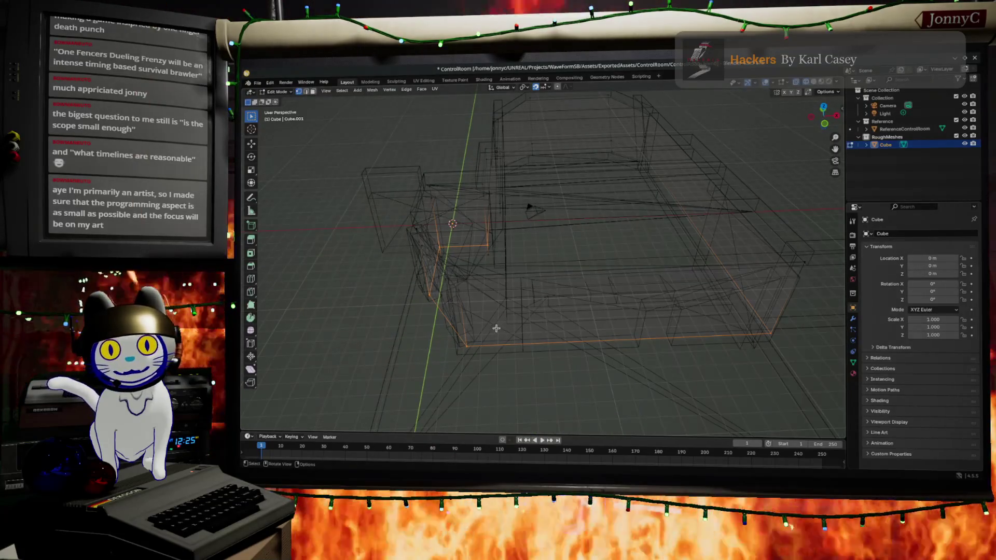
alt+click(469, 345)
alt+click(489, 252)
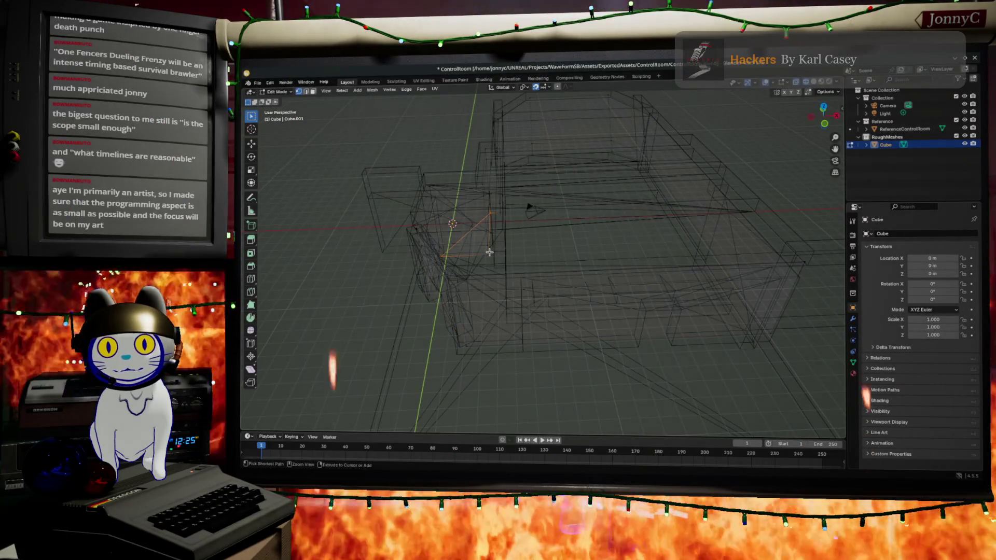
mouse_move(540, 269)
middle_down()
mouse_move(506, 290)
mouse_move(517, 257)
mouse_move(549, 247)
middle_up()
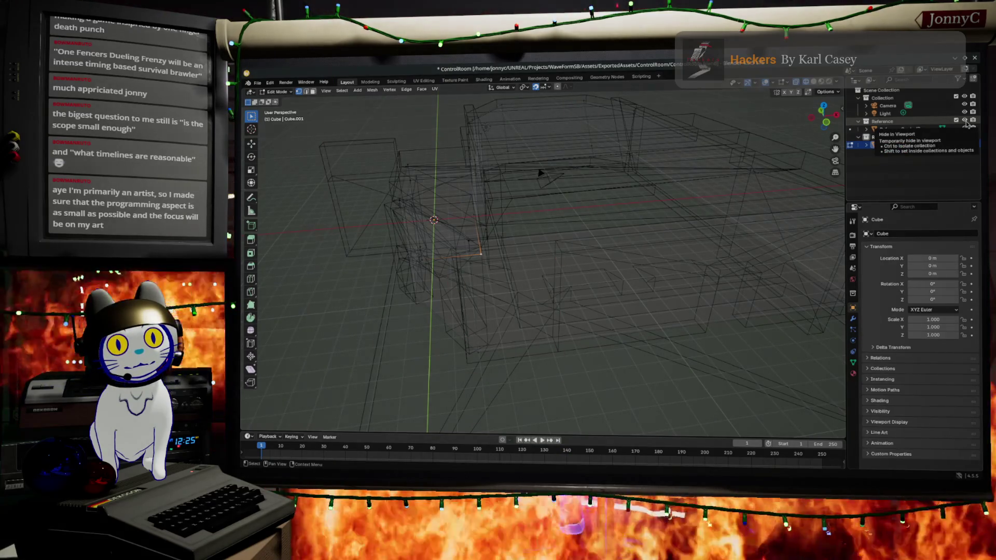
click(964, 121)
Step: Select the vertices on both sides of the wall gap and fill it with a face
mouse_move(789, 202)
middle_down()
mouse_move(620, 260)
mouse_move(597, 237)
mouse_move(519, 207)
middle_up()
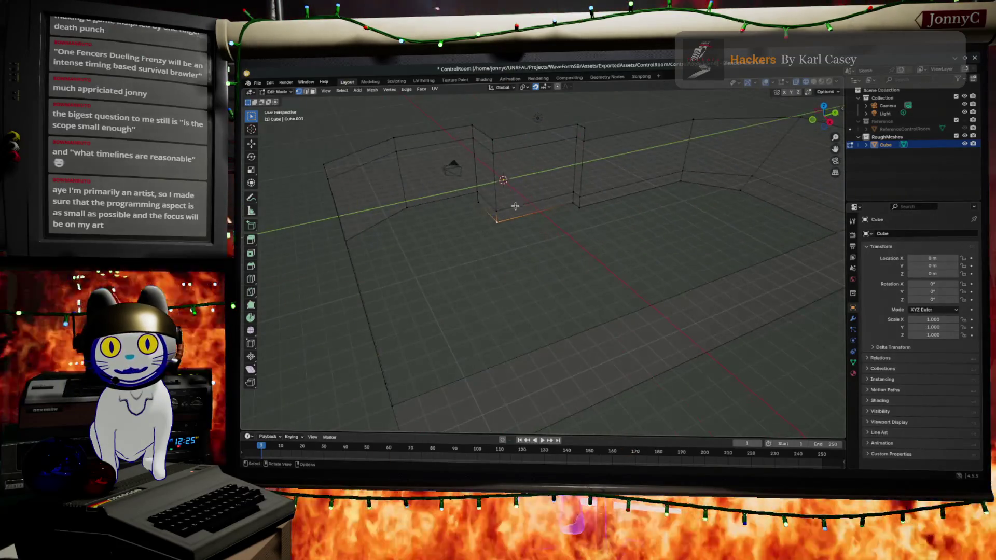
click(497, 207)
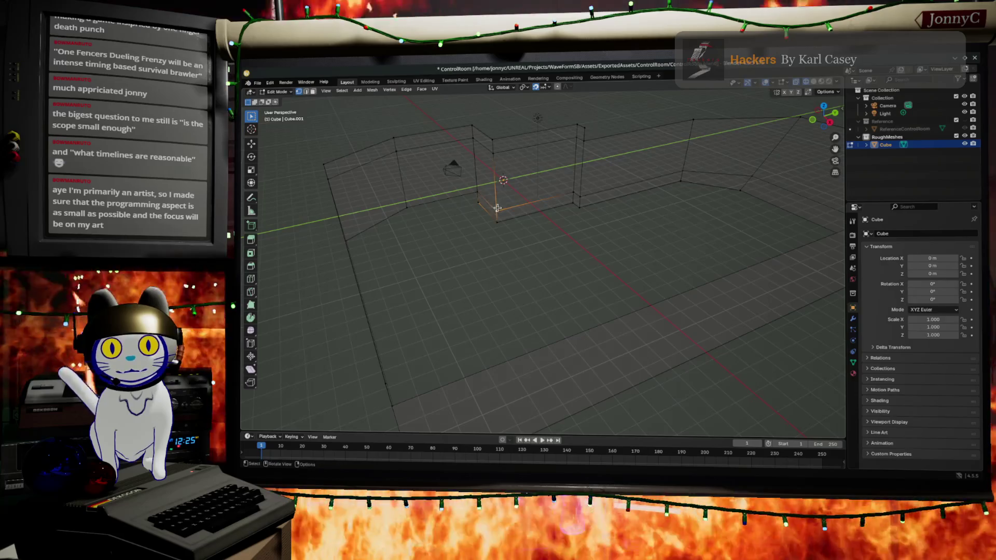
shift+click(496, 182)
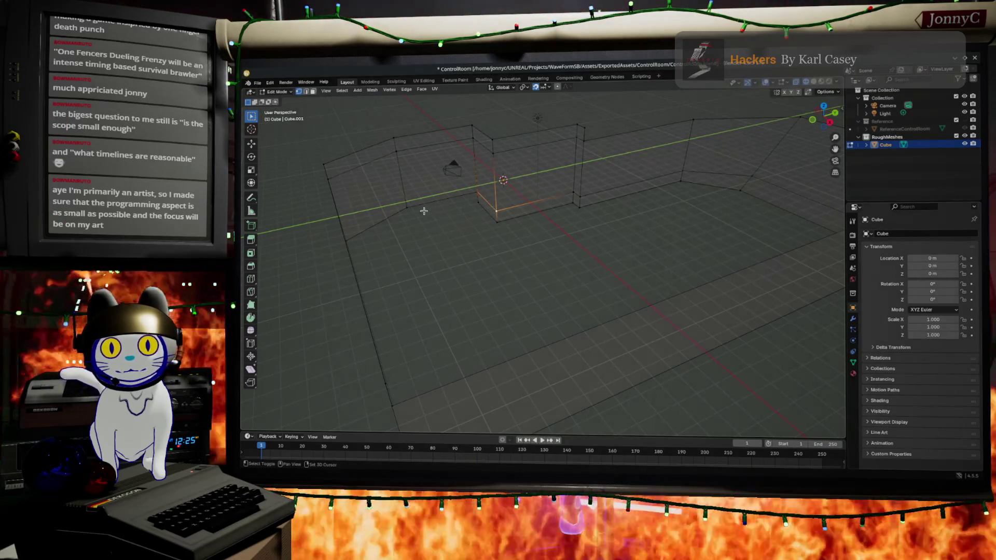
middle_drag(406, 211, 396, 222)
shift+click(407, 184)
key(f)
Step: Delete the stray vertex from the wall mesh
mouse_move(545, 228)
middle_down()
mouse_move(558, 231)
mouse_move(440, 255)
mouse_move(450, 267)
middle_up()
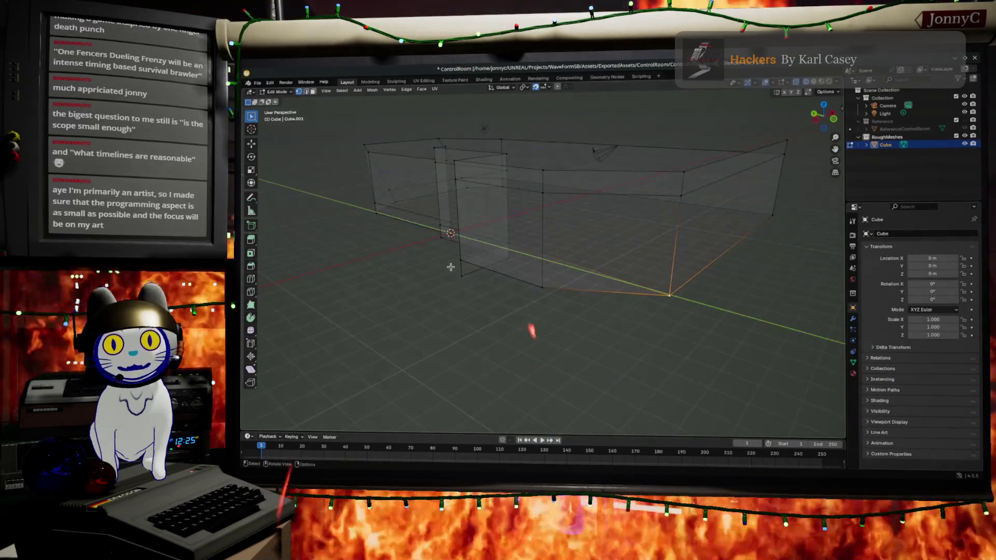
click(461, 276)
key(x)
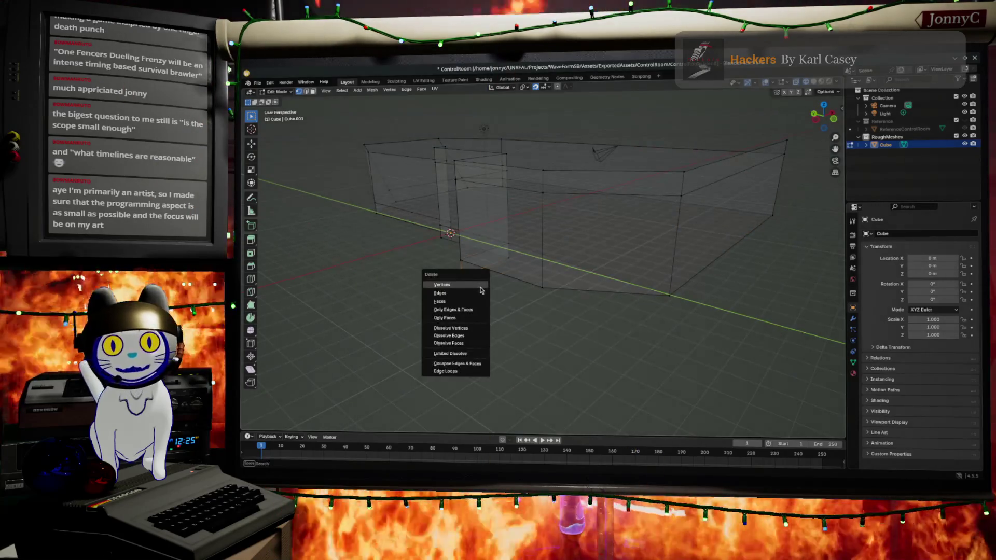
click(480, 286)
mouse_move(614, 296)
middle_down()
mouse_move(646, 284)
mouse_move(518, 325)
mouse_move(511, 317)
mouse_move(533, 287)
mouse_move(509, 328)
mouse_move(766, 267)
mouse_move(736, 299)
middle_up()
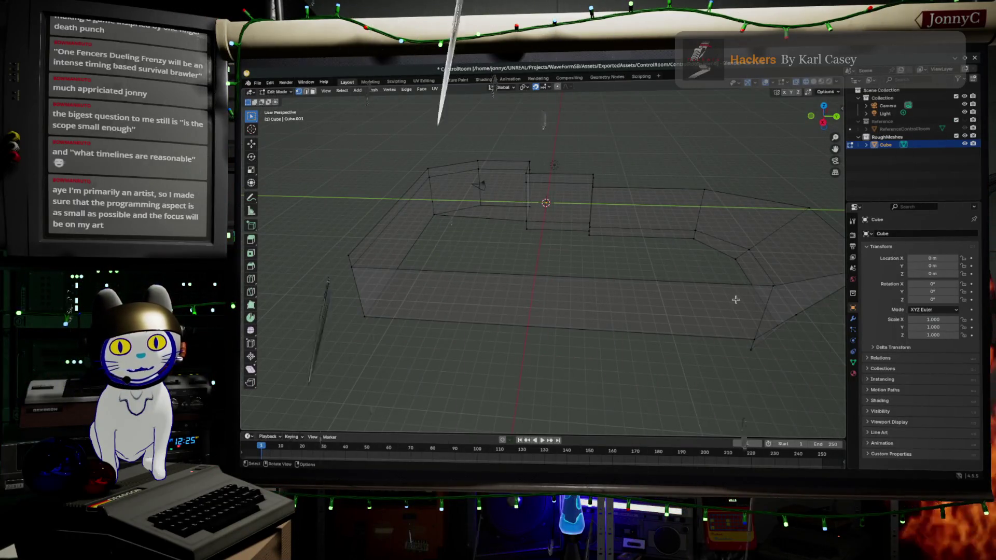
scroll(735, 299, down, 2)
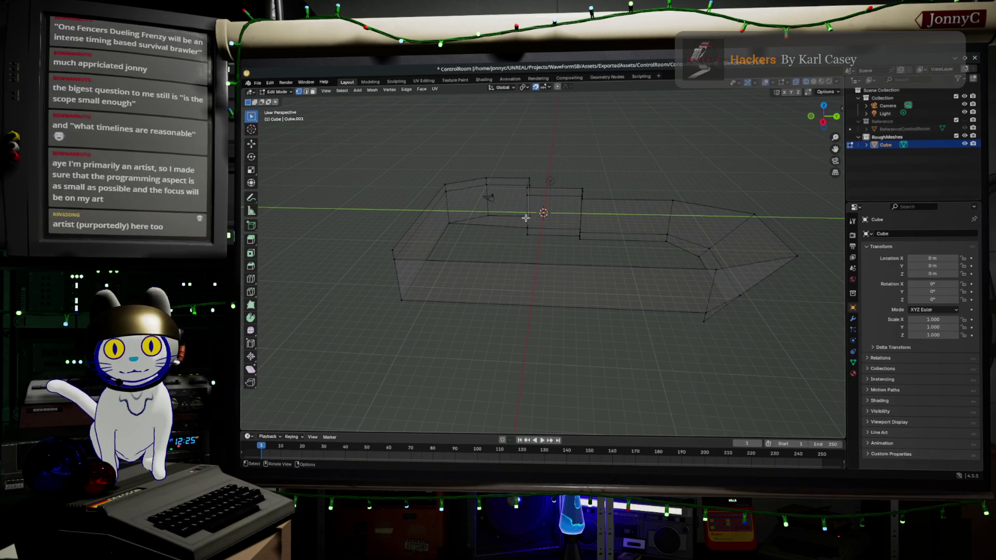
key(ctrl+r)
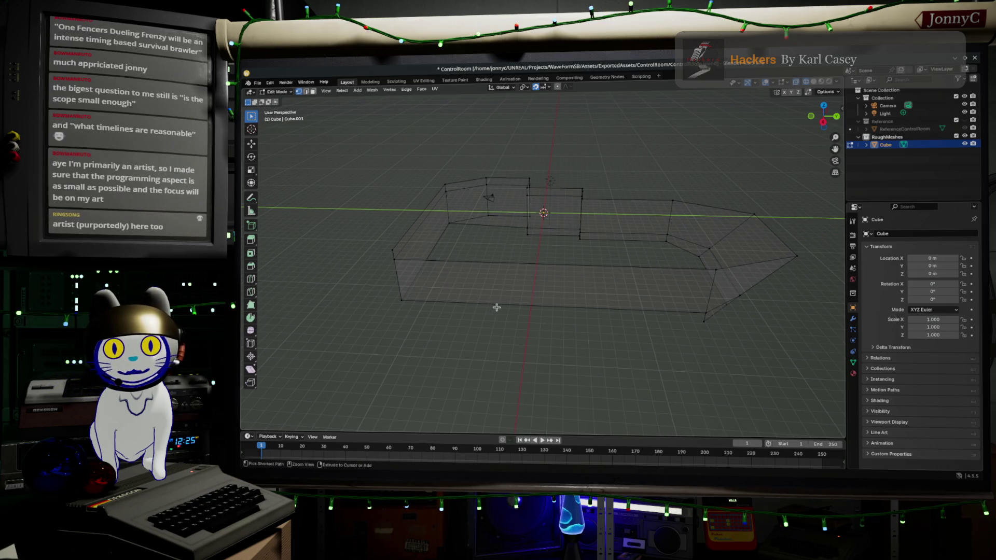
Step: Cut three centred edge loops across the long wall
scroll(523, 299, up, 2)
click(524, 299)
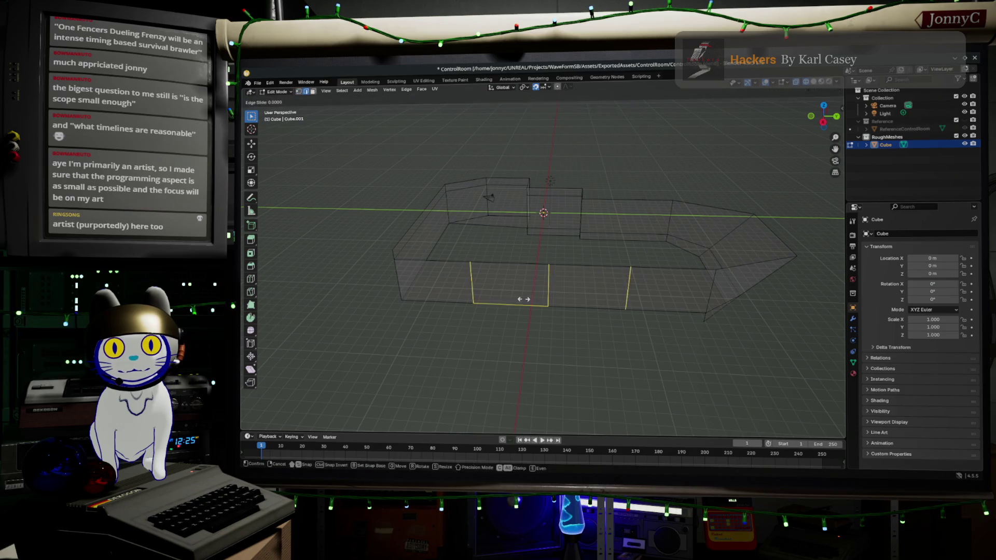
right_click(522, 300)
Step: Select the inner wall-base edges, fill a floor face between them, and clear the selection
middle_drag(523, 299, 491, 292)
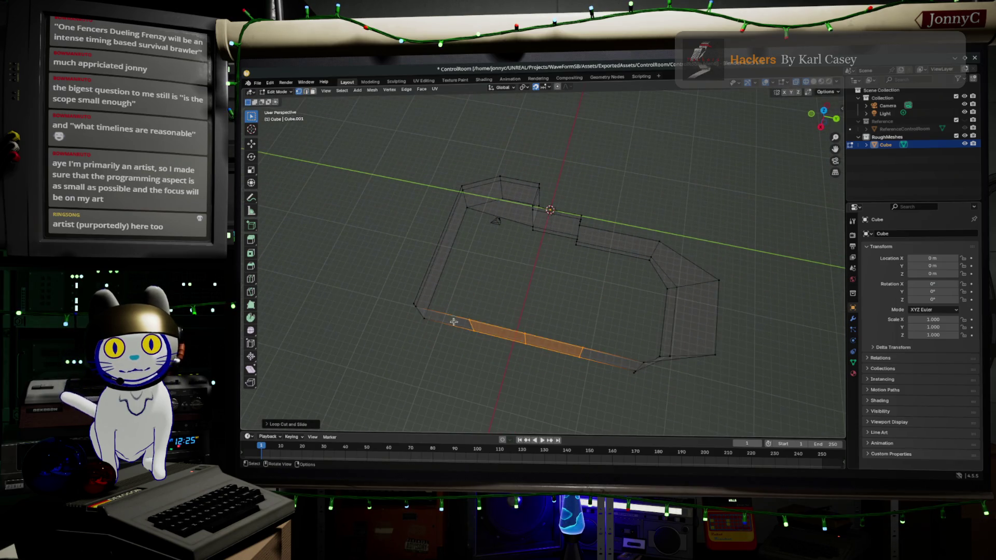
click(473, 331)
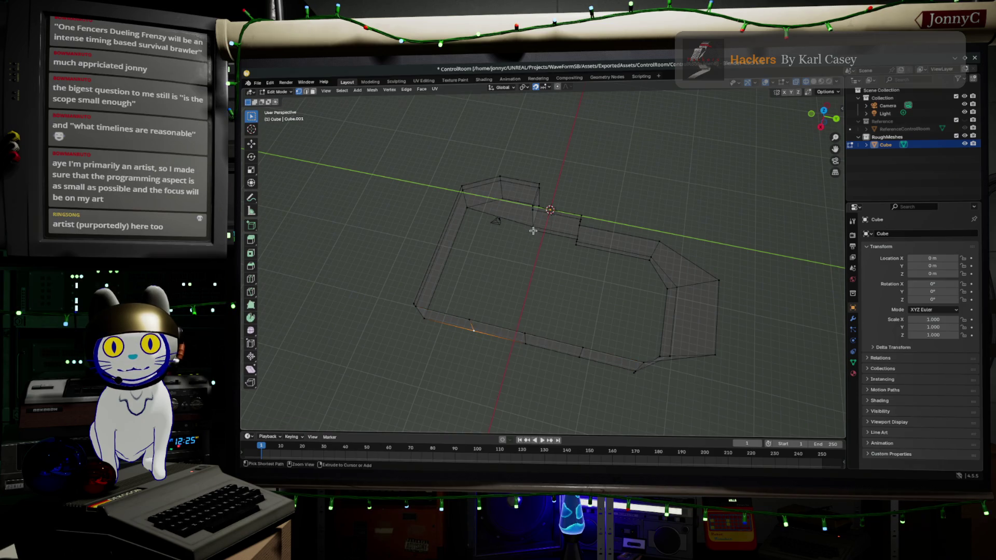
ctrl+click(533, 226)
mouse_move(533, 226)
middle_down()
mouse_move(544, 241)
mouse_move(525, 245)
middle_up()
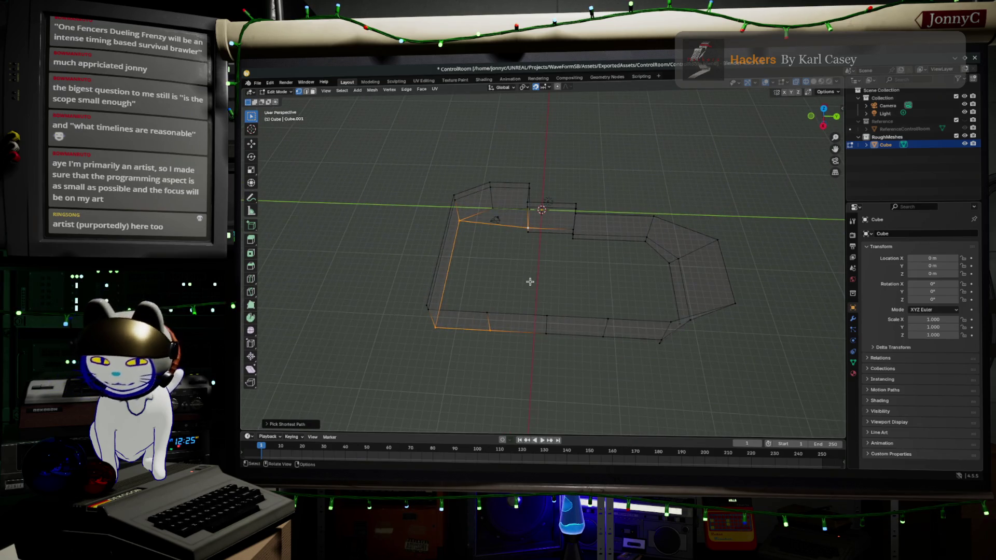
key(f)
key(alt+a)
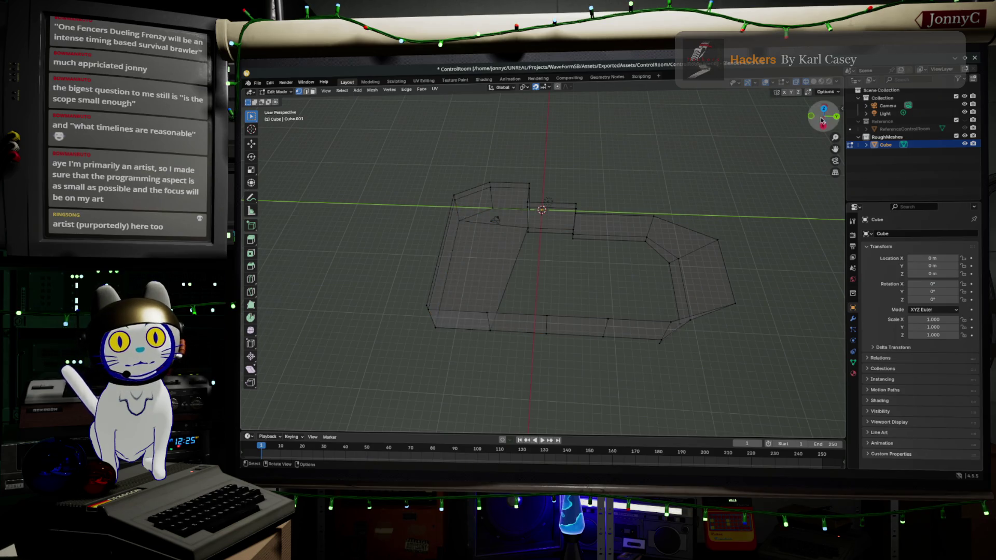
Step: In Top view, select the floor face's right corner vertex and set snapping to vertices
click(822, 111)
drag(660, 282, 691, 331)
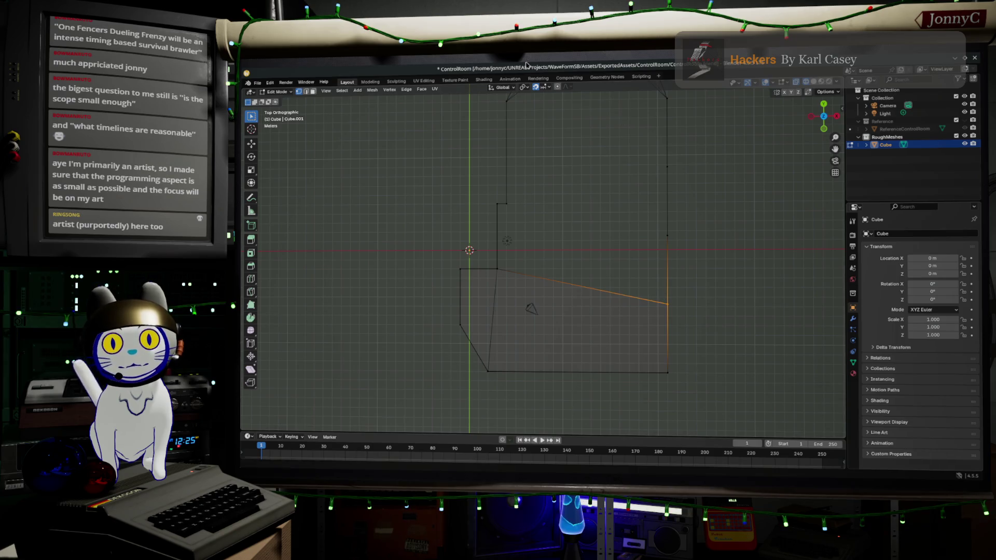
click(548, 87)
click(539, 134)
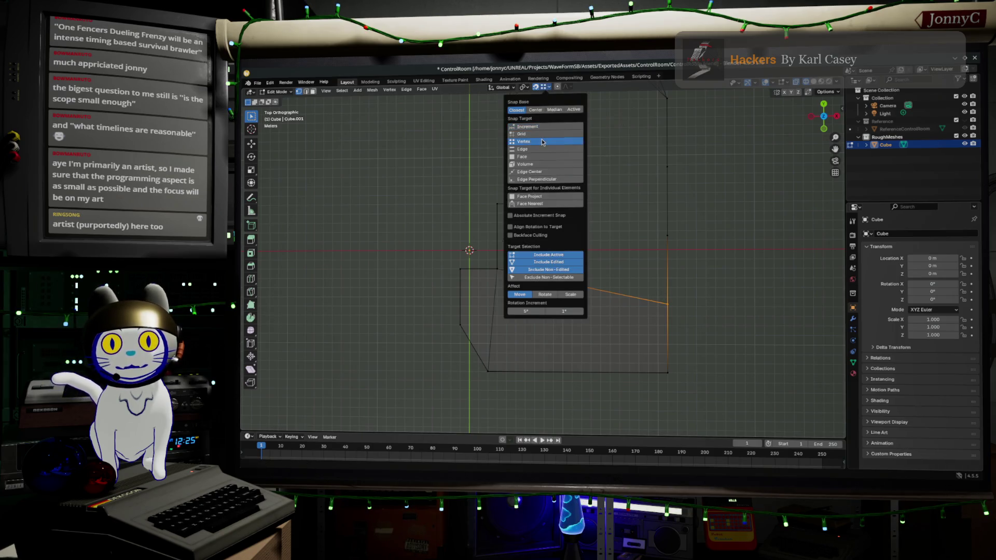
Step: Move the floor face's corner vertex 3.75 m along Y to square its edge
key(g)
key(y)
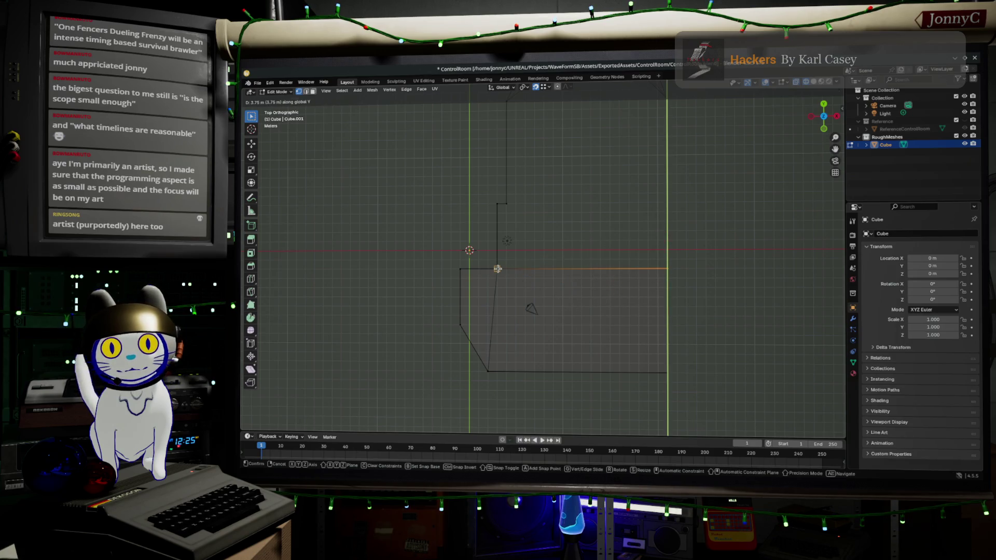
click(496, 269)
mouse_move(498, 267)
middle_down()
mouse_move(604, 289)
mouse_move(576, 278)
mouse_move(599, 269)
mouse_move(582, 280)
mouse_move(589, 289)
mouse_move(664, 297)
middle_up()
key(ctrl+r)
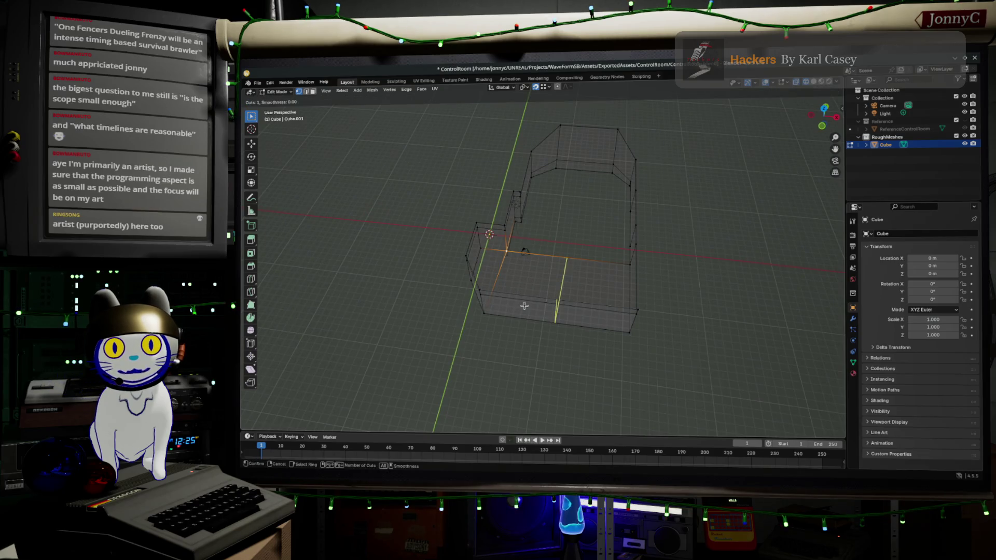
Step: Cut a lengthwise edge loop across the floor face and confirm its position
click(494, 297)
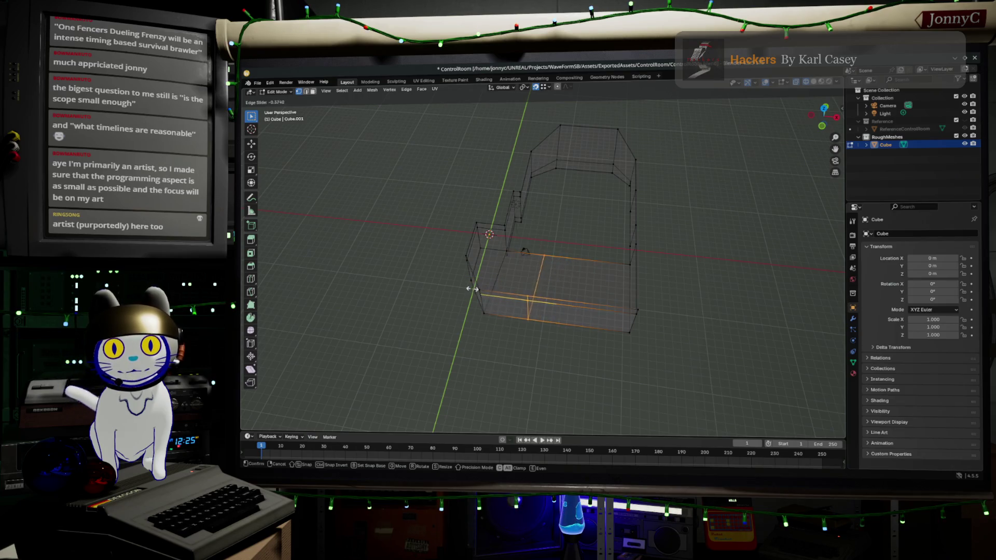
click(441, 280)
scroll(522, 244, up, 3)
mouse_move(522, 244)
middle_down()
mouse_move(573, 304)
mouse_move(553, 364)
middle_up()
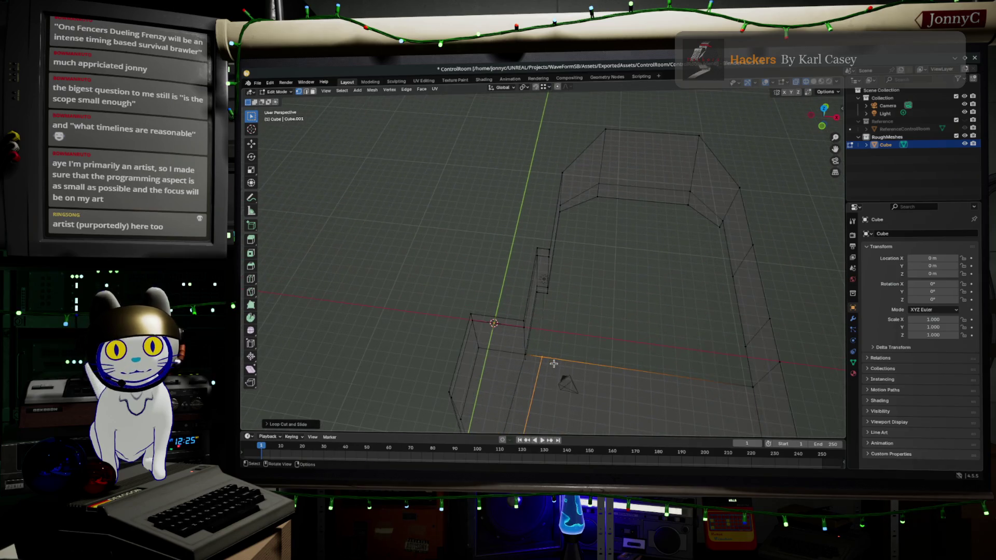
Step: Select a path of floor edges and switch the viewport shading to Solid
ctrl+click(544, 297)
mouse_move(544, 297)
middle_down()
mouse_move(531, 311)
mouse_move(538, 289)
mouse_move(553, 291)
mouse_move(527, 327)
middle_up()
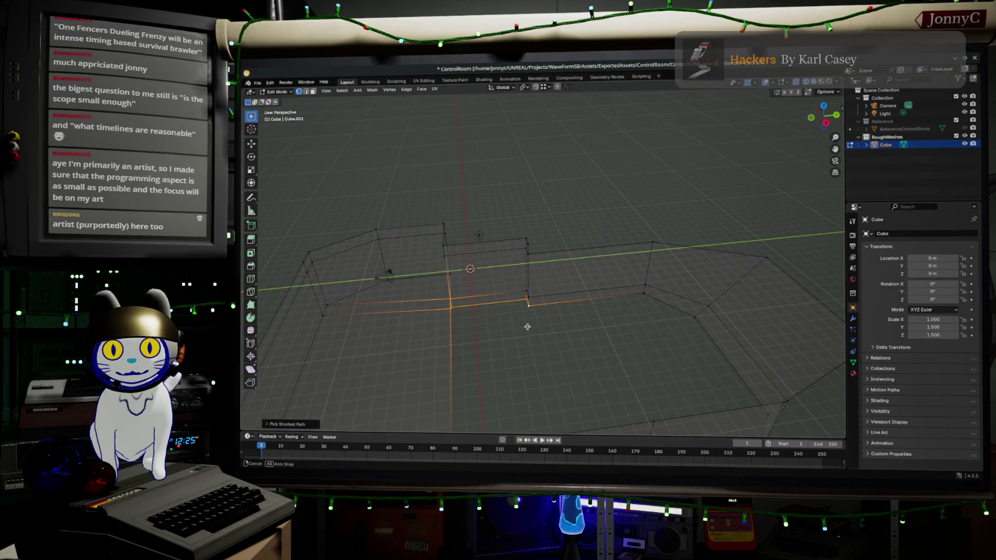
mouse_move(522, 278)
middle_down()
mouse_move(540, 295)
mouse_move(561, 294)
mouse_move(445, 280)
middle_up()
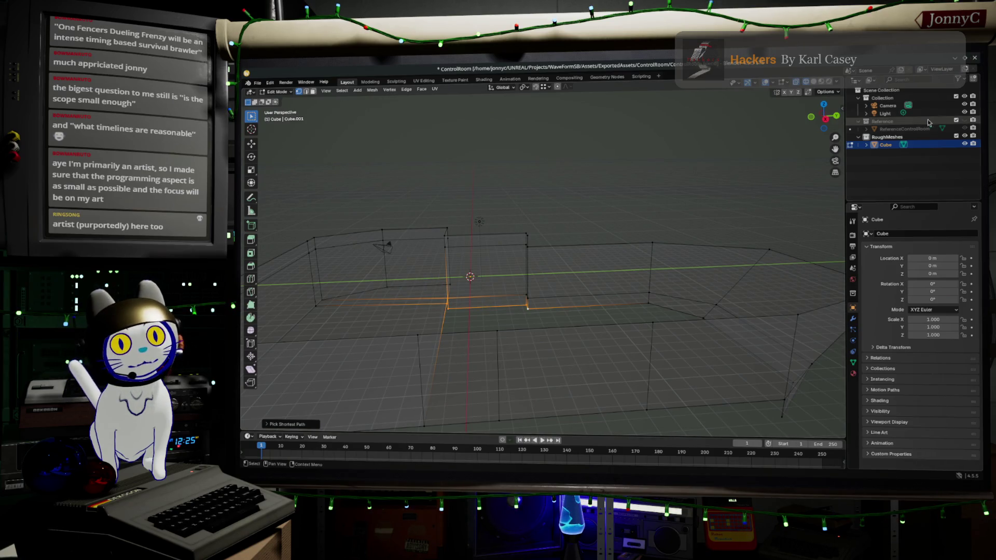
click(813, 82)
middle_drag(722, 234, 751, 195)
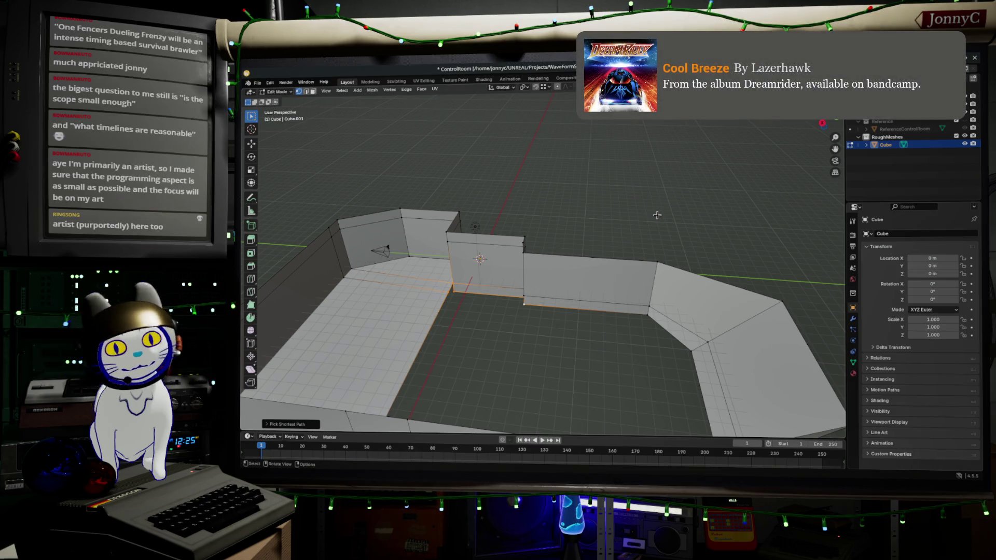
Step: Orbit low and close around the solid walls, then switch to the Unreal Engine editor
middle_drag(674, 208, 656, 223)
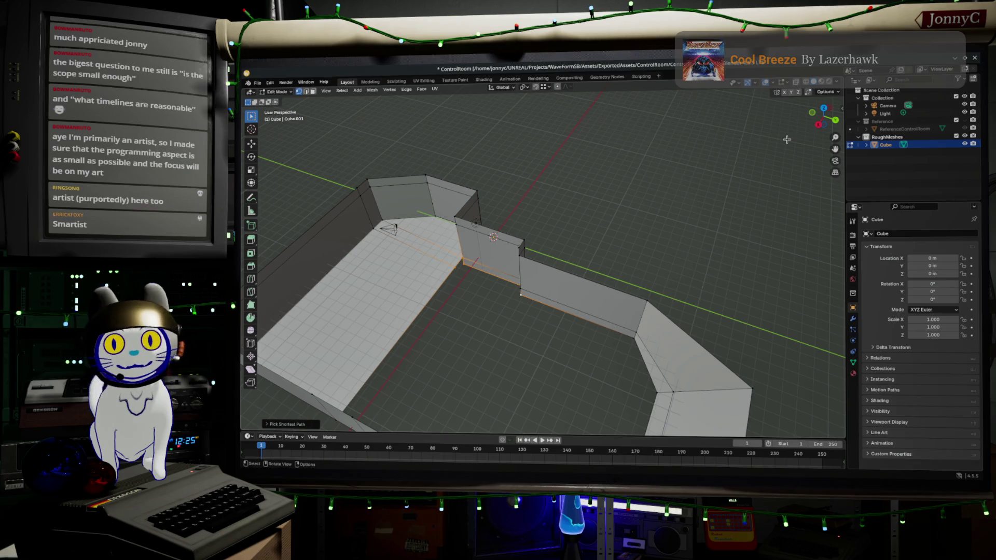
middle_drag(510, 256, 529, 228)
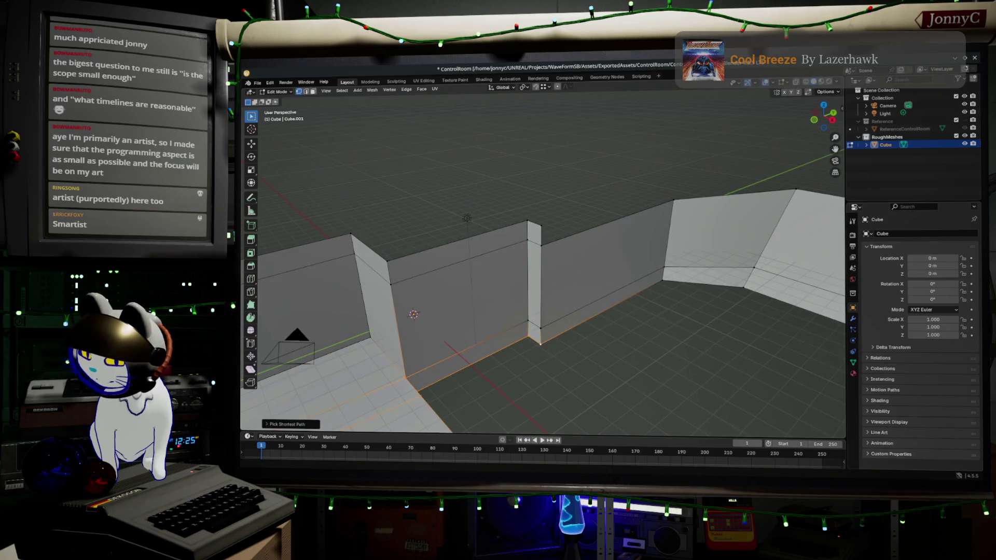
key(alt+Tab)
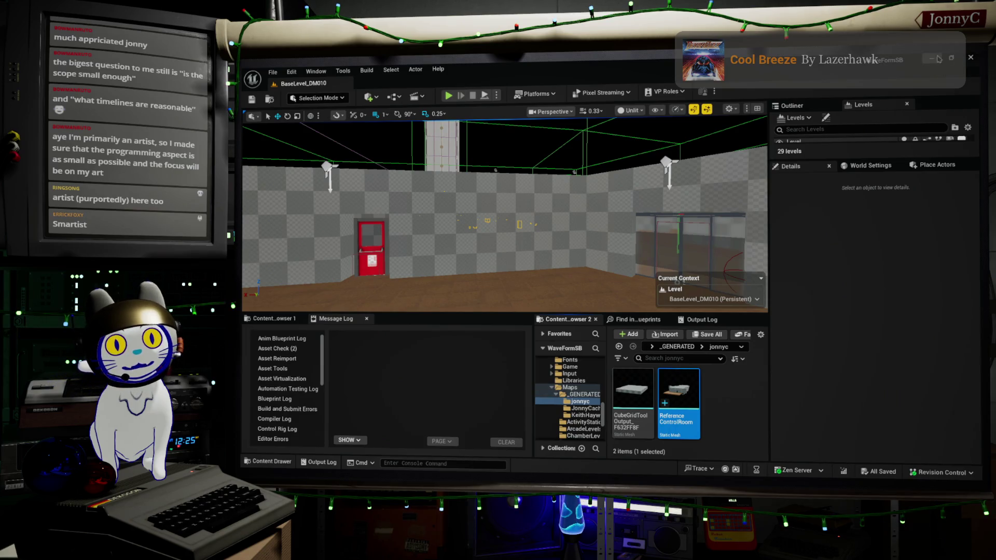
Step: Return from Unreal's BaseLevel_DM010 level to Blender and orbit down to floor level
key(alt+Tab)
mouse_move(695, 243)
middle_down()
mouse_move(681, 261)
mouse_move(678, 238)
middle_up()
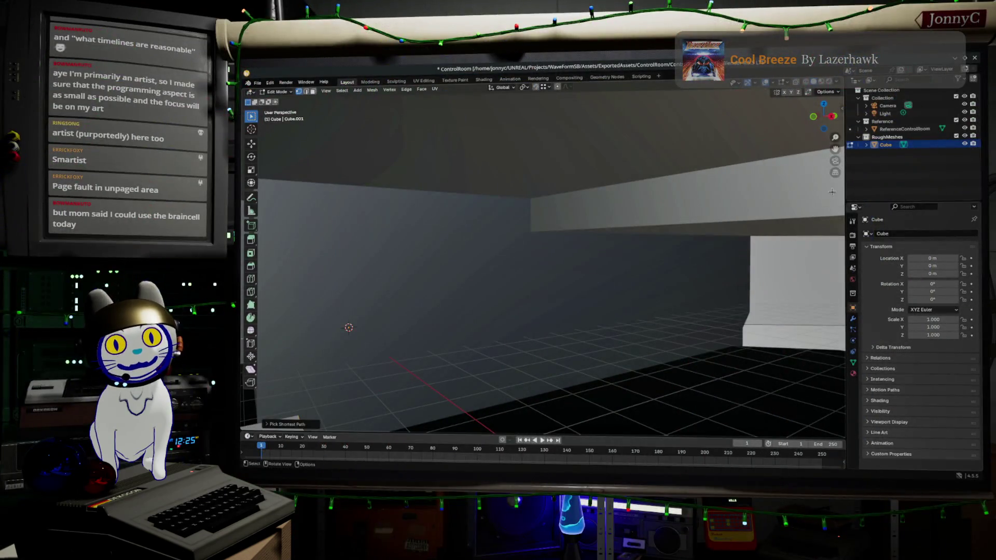
Step: Hide the Reference collection in the Outliner and select the floor vertex to reshape
mouse_move(613, 316)
middle_down()
mouse_move(657, 296)
mouse_move(643, 302)
mouse_move(642, 291)
mouse_move(694, 250)
mouse_move(655, 227)
mouse_move(693, 235)
mouse_move(260, 248)
mouse_move(425, 276)
mouse_move(553, 265)
mouse_move(558, 282)
mouse_move(644, 241)
mouse_move(448, 195)
mouse_move(825, 85)
middle_up()
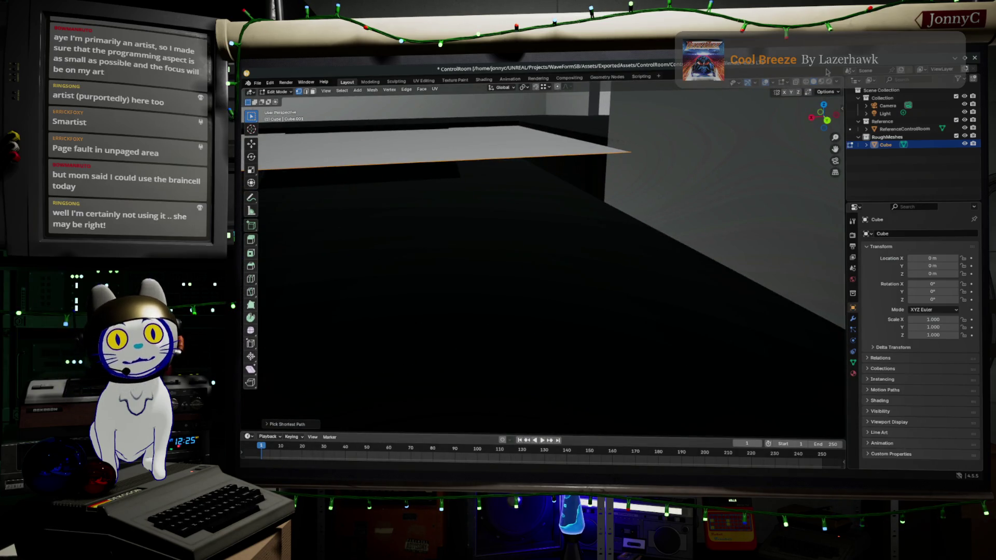
mouse_move(509, 285)
middle_down()
mouse_move(500, 289)
mouse_move(509, 262)
mouse_move(521, 285)
mouse_move(674, 203)
mouse_move(643, 108)
mouse_move(480, 129)
mouse_move(457, 140)
mouse_move(478, 163)
mouse_move(636, 234)
middle_up()
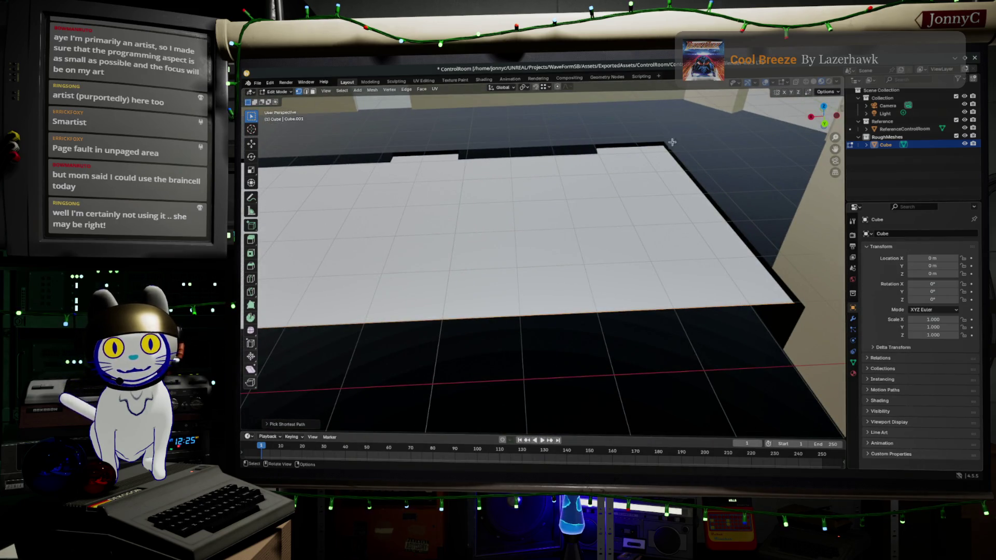
middle_drag(711, 189, 746, 134)
middle_drag(700, 156, 713, 112)
middle_drag(687, 228, 686, 206)
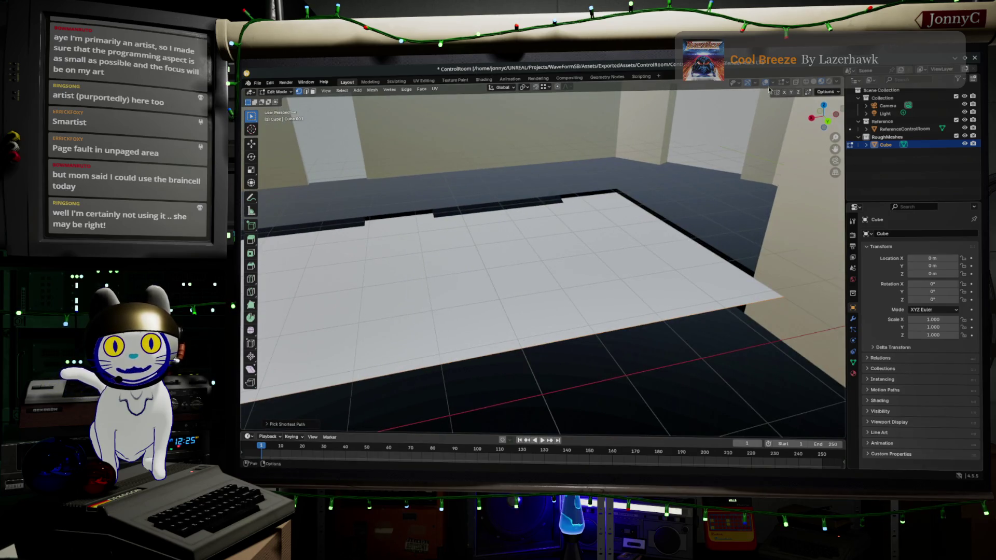
click(964, 119)
middle_drag(747, 249, 705, 254)
click(686, 278)
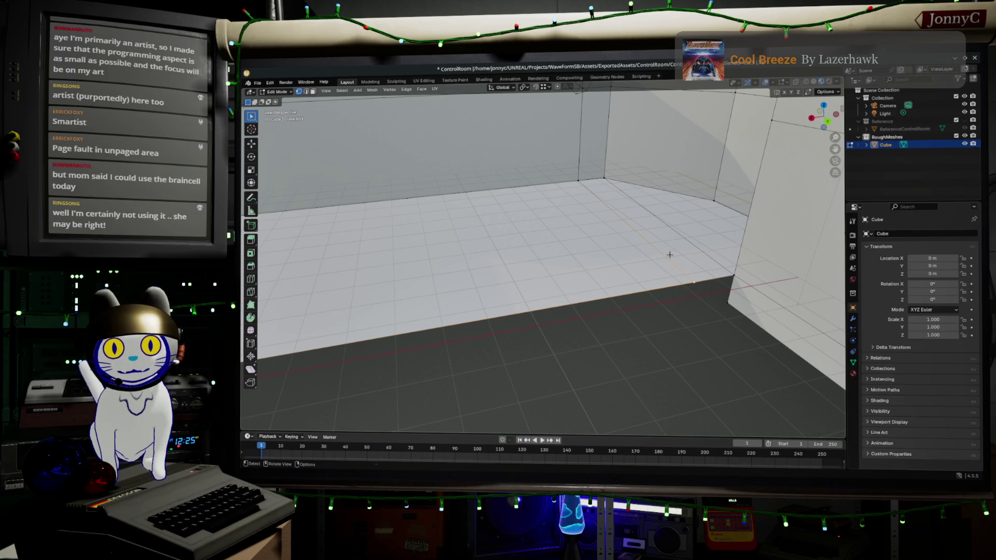
Step: Vertex-slide the floor vertex along its edge with Shift+V, then clear the selection
key(shift+v)
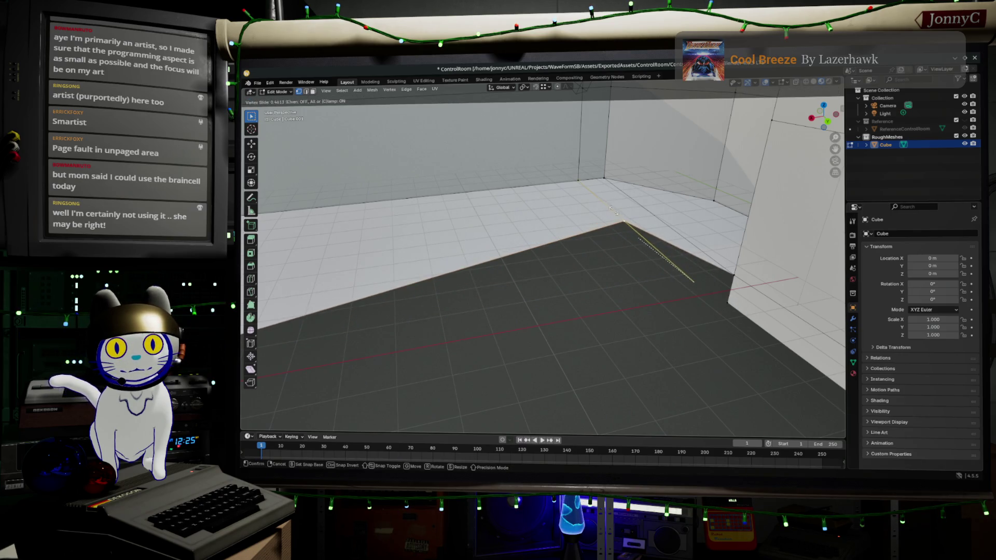
click(617, 210)
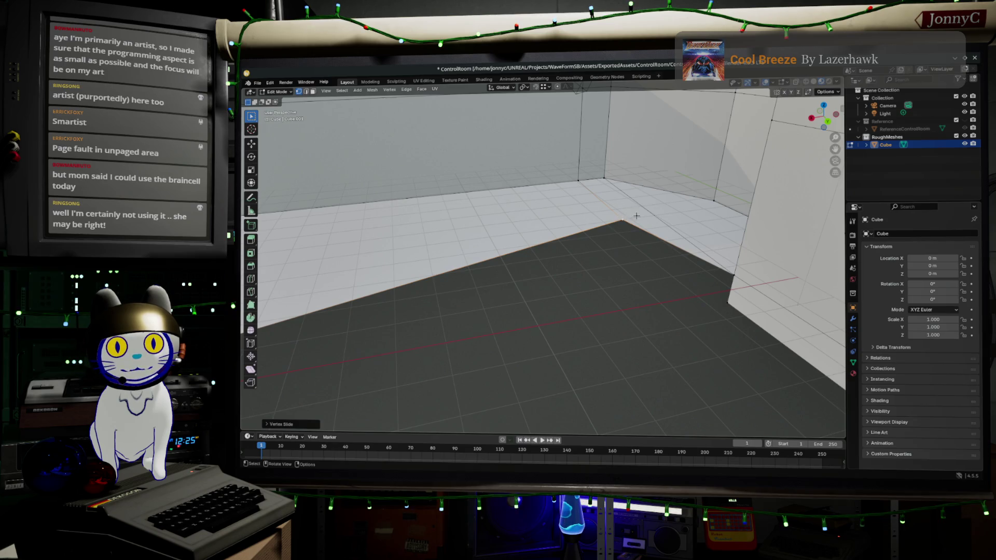
click(663, 219)
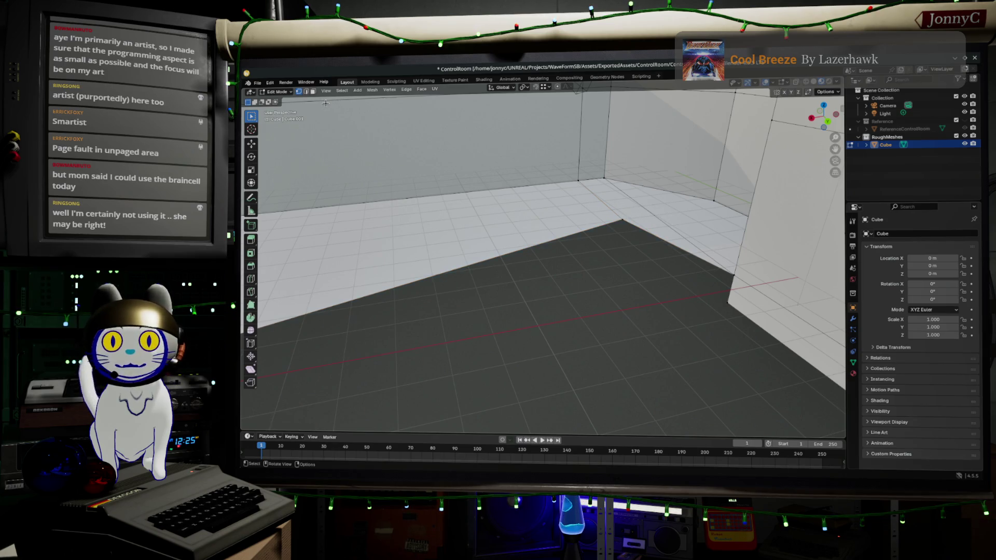
Step: In Edge select mode, delete the floor-wall seam edge with X > Edges
click(306, 92)
click(621, 200)
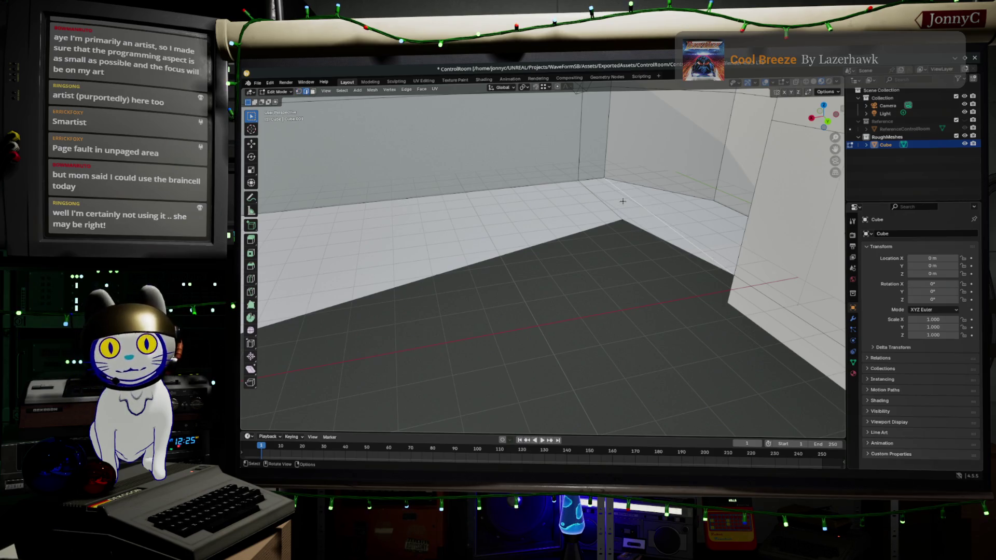
key(x)
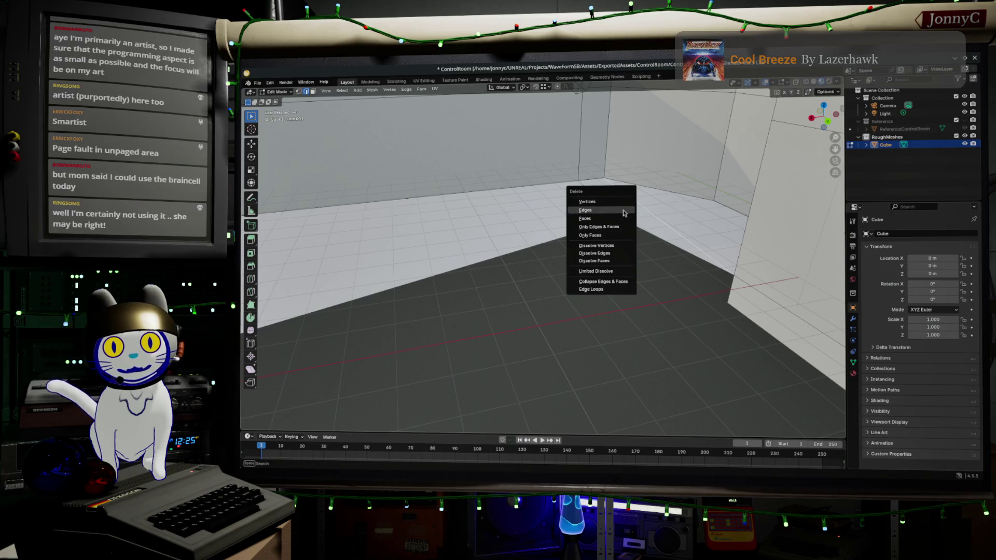
click(611, 217)
Step: Fill the gap's boundary with a new face, then select the dark floor face's top and left edges
shift+click(610, 205)
key(f)
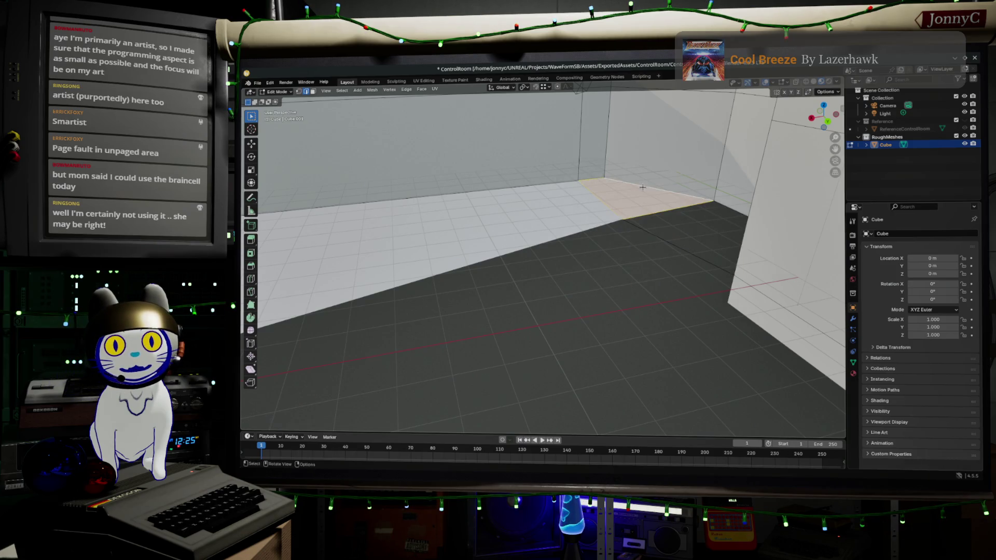
mouse_move(642, 187)
middle_down()
mouse_move(647, 258)
mouse_move(680, 275)
mouse_move(577, 205)
middle_up()
middle_drag(660, 170, 733, 174)
click(515, 117)
shift+click(473, 138)
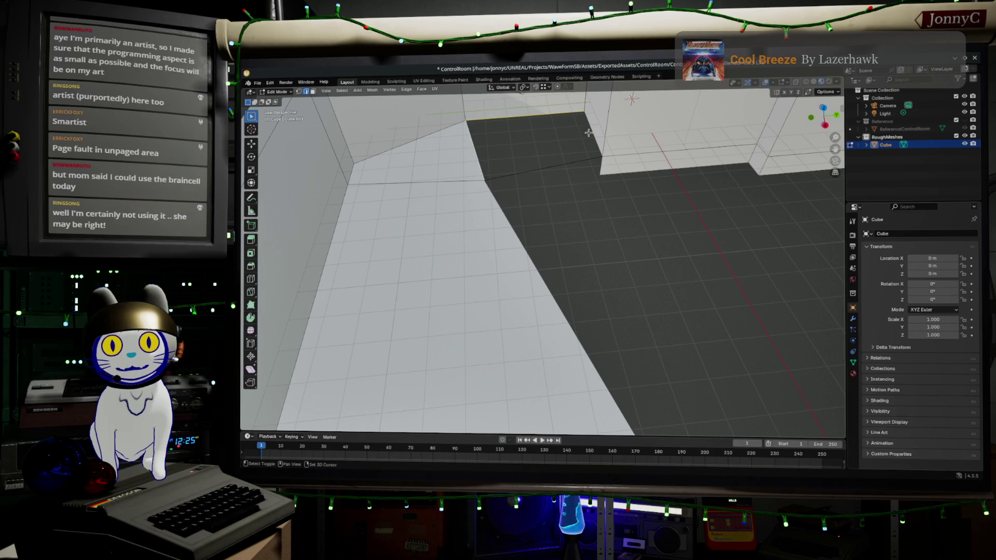
Step: Circle-select the wall and floor edges and edge-slide them to reposition the room corner
shift+click(567, 165)
mouse_move(582, 173)
middle_down()
mouse_move(596, 211)
mouse_move(433, 255)
mouse_move(373, 170)
middle_up()
key(c)
click(378, 171)
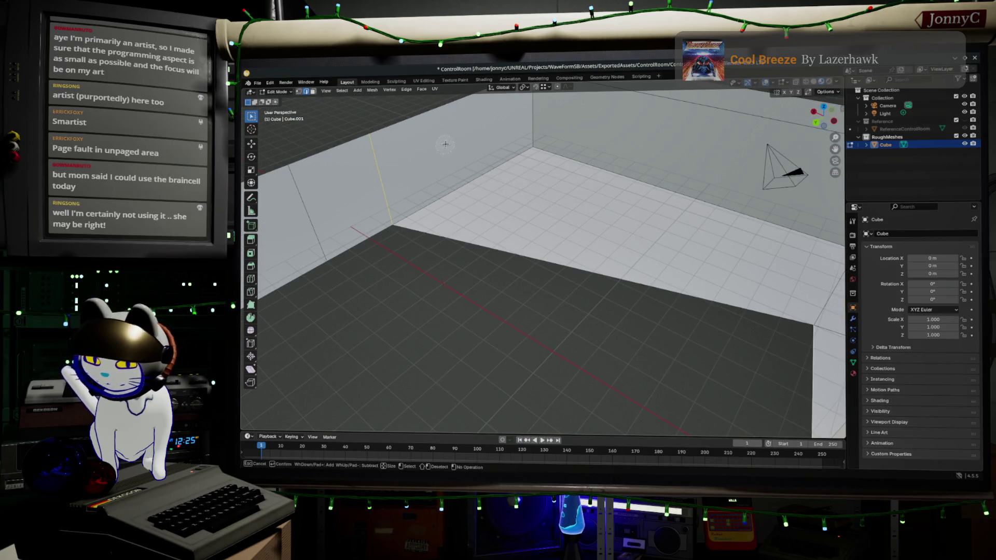
click(449, 237)
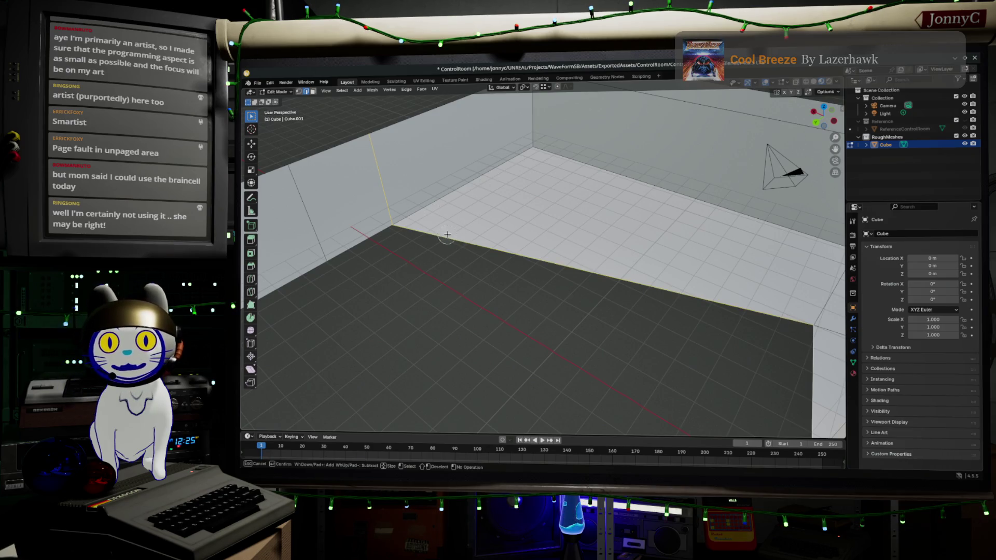
key(Escape)
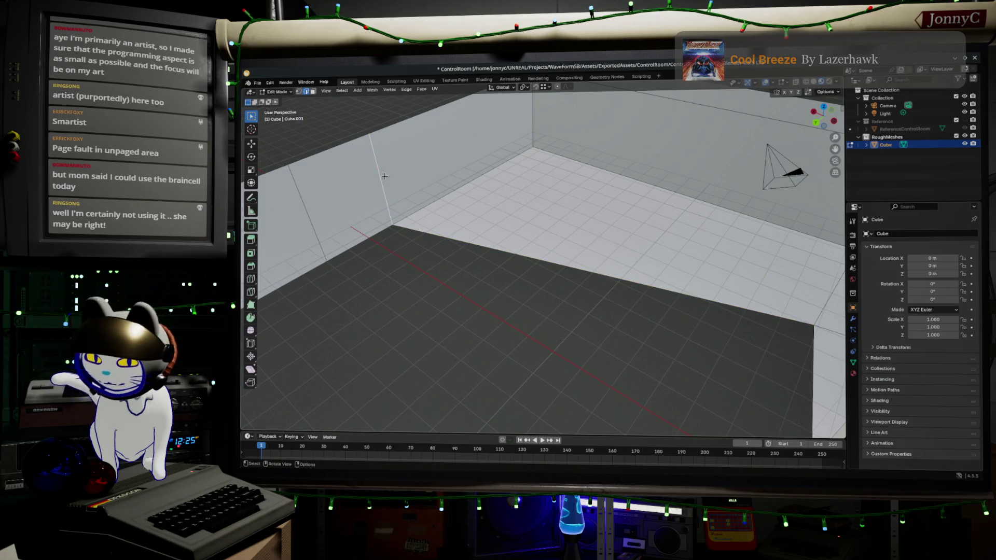
key(g)
key(g)
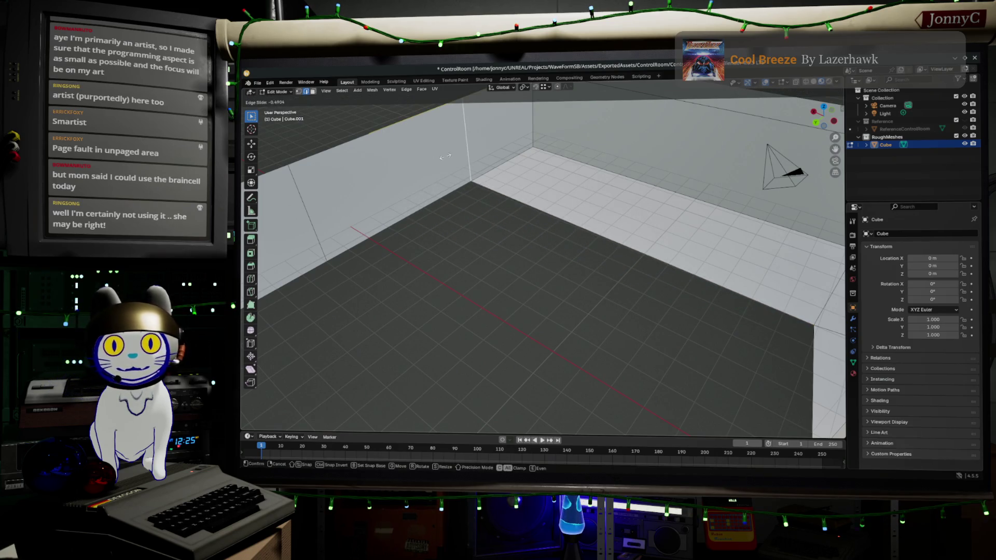
click(442, 157)
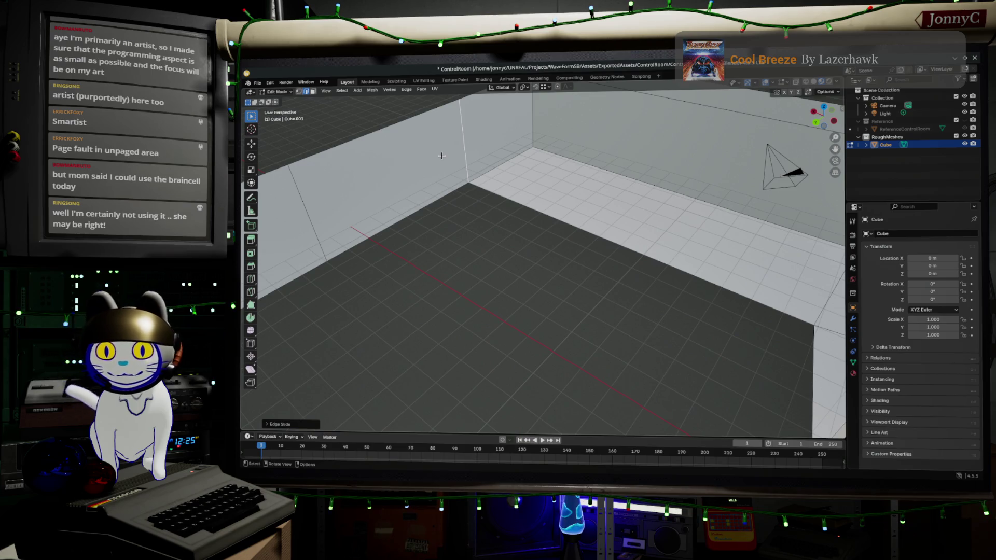
mouse_move(571, 232)
middle_down()
mouse_move(613, 267)
mouse_move(671, 253)
mouse_move(555, 276)
mouse_move(542, 262)
mouse_move(376, 227)
mouse_move(550, 216)
mouse_move(522, 193)
mouse_move(658, 151)
mouse_move(599, 198)
mouse_move(587, 229)
middle_up()
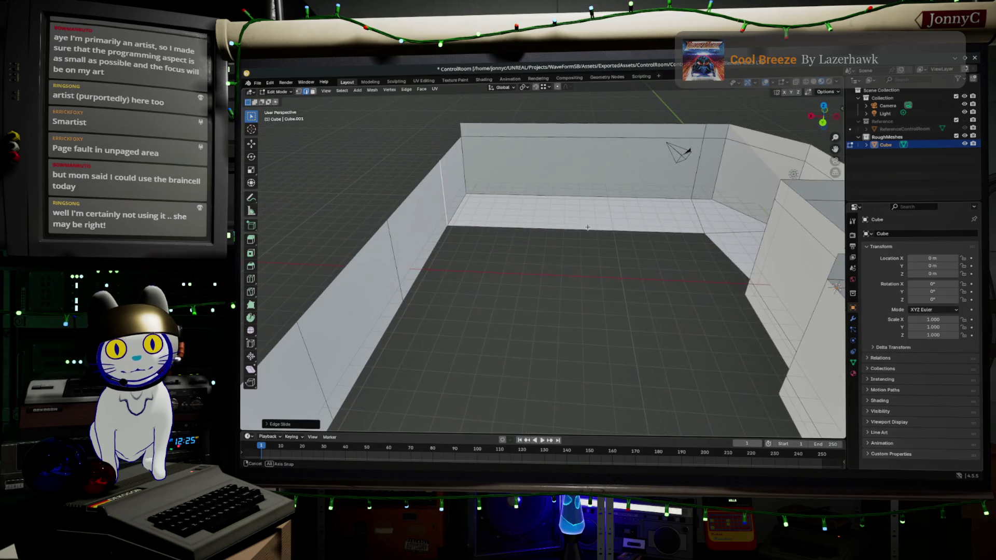
Step: Select the path of floor-wall junction edges near the wall base
click(741, 272)
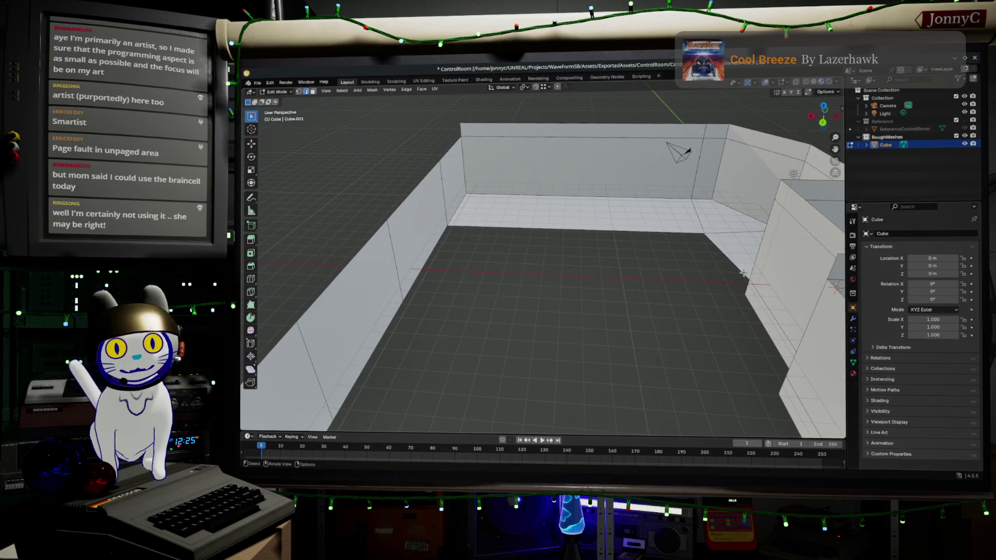
ctrl+click(582, 228)
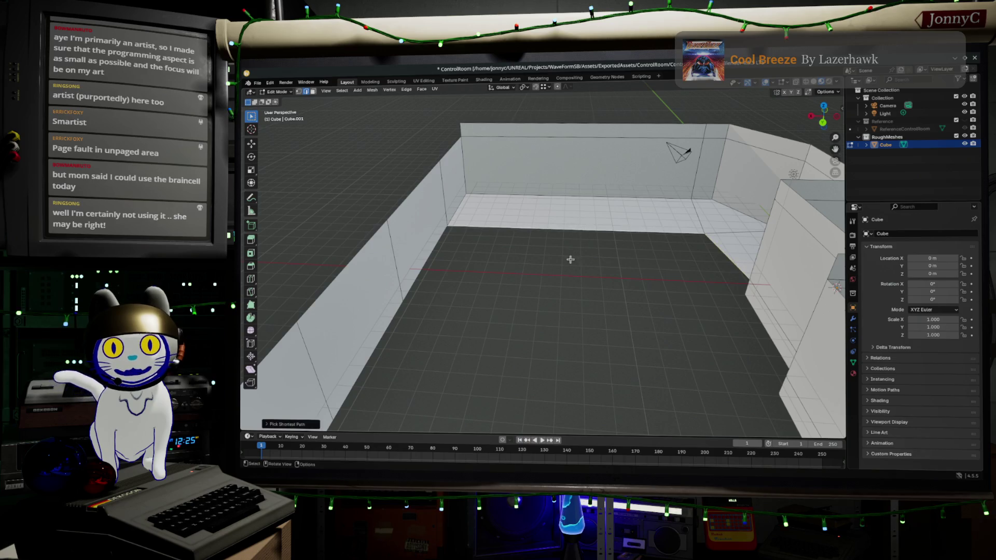
middle_drag(571, 256, 549, 251)
mouse_move(490, 291)
middle_down()
mouse_move(617, 238)
mouse_move(576, 249)
middle_up()
ctrl+click(410, 271)
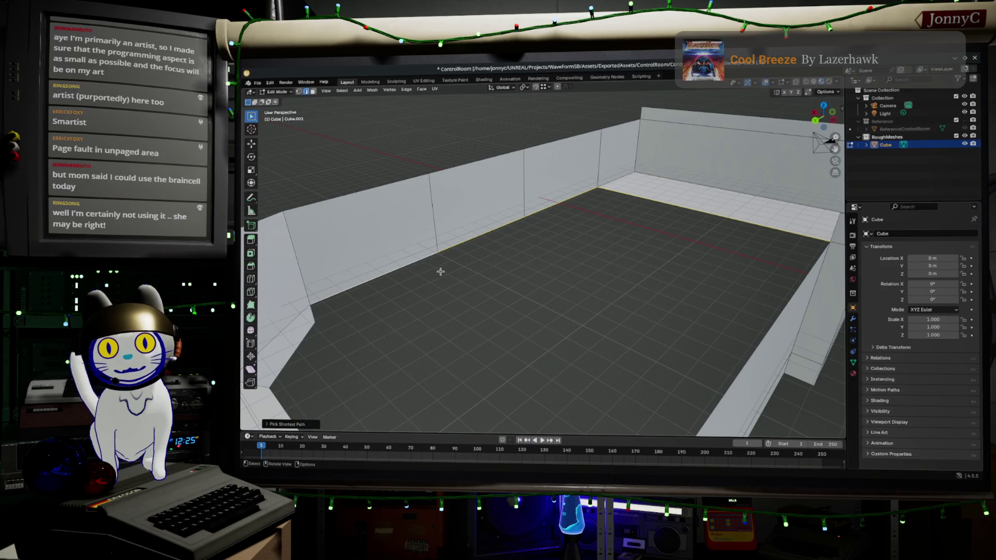
key(r)
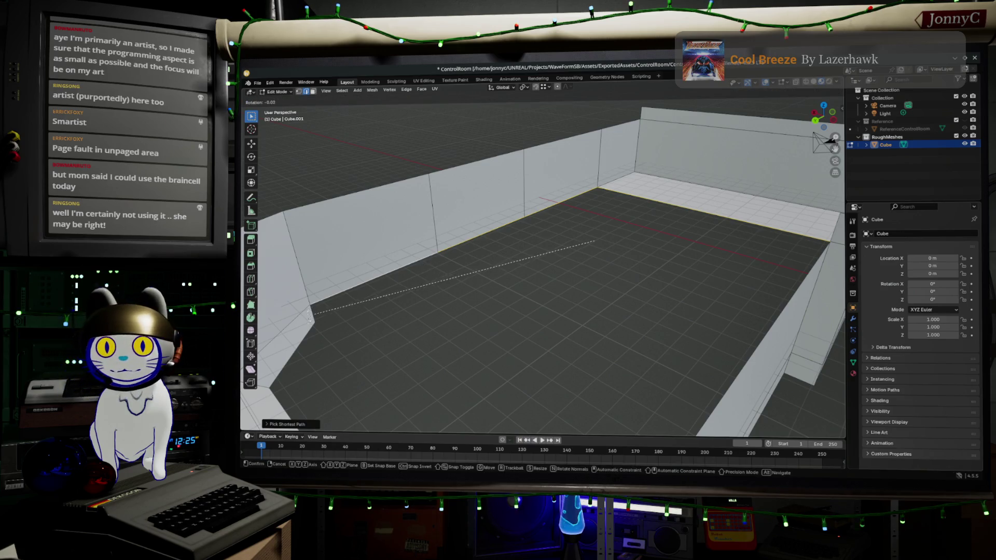
key(Escape)
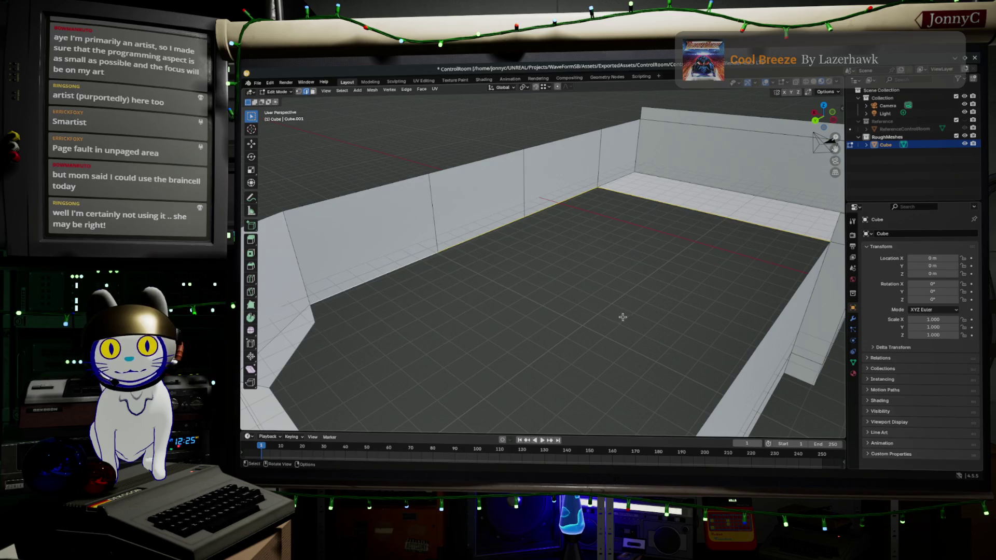
Step: Extrude the junction edges vertically and raise them 3.508 m along Z into a new wall section
key(g)
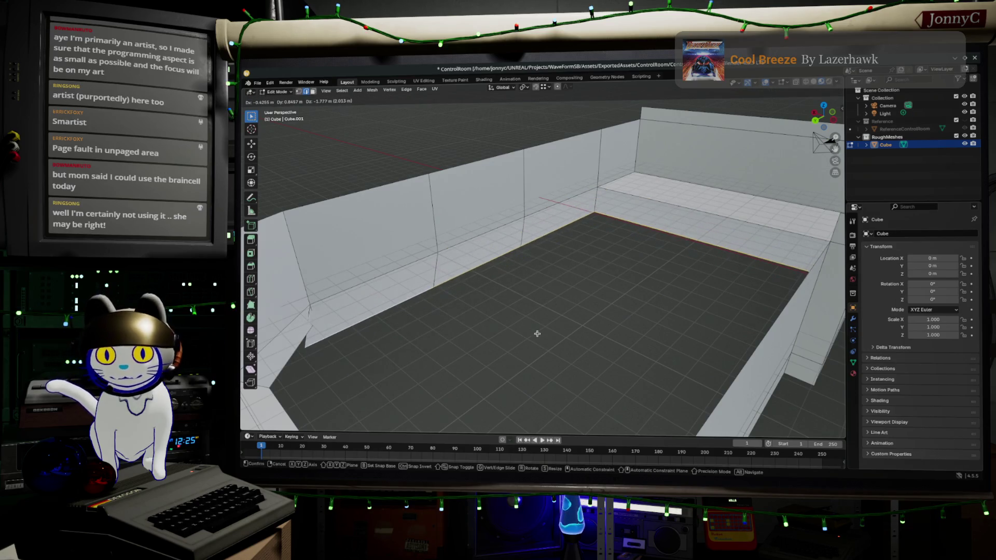
key(shift+z)
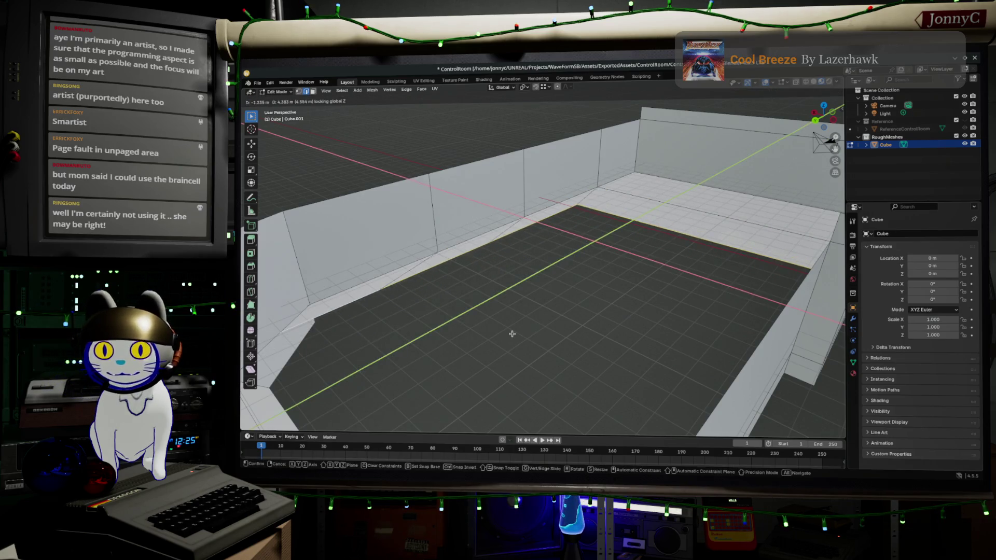
key(z)
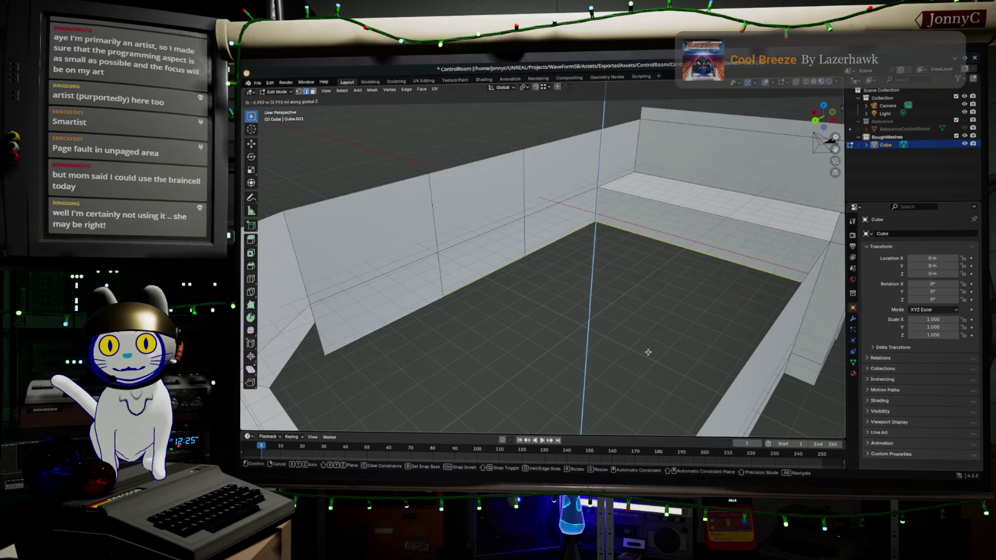
click(601, 223)
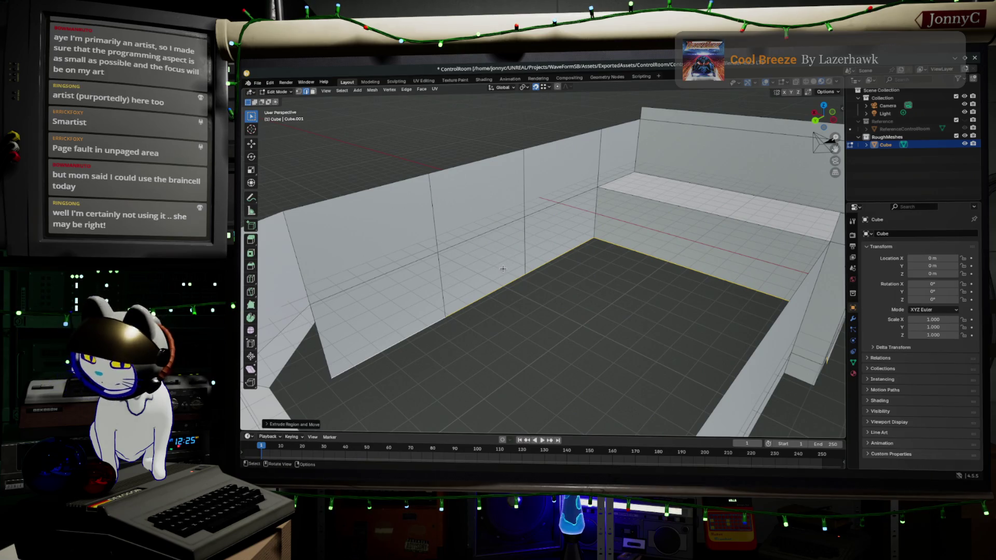
key(g)
key(z)
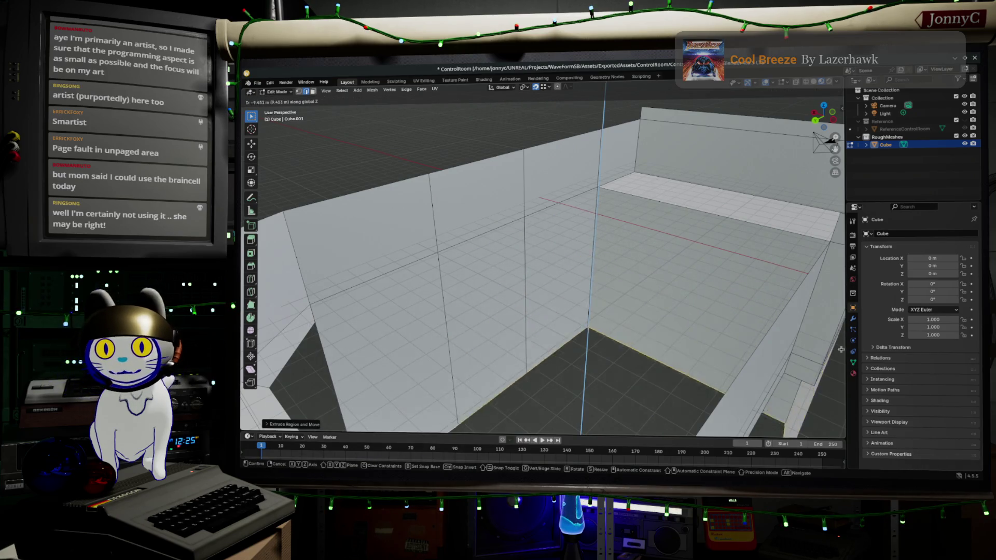
click(311, 325)
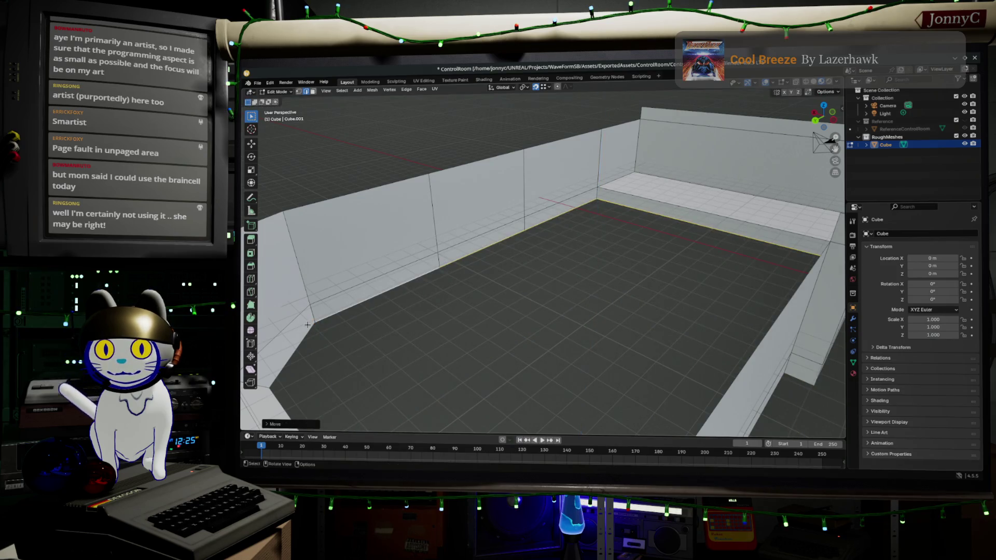
mouse_move(463, 344)
middle_down()
mouse_move(523, 340)
mouse_move(484, 347)
mouse_move(631, 298)
mouse_move(716, 304)
middle_up()
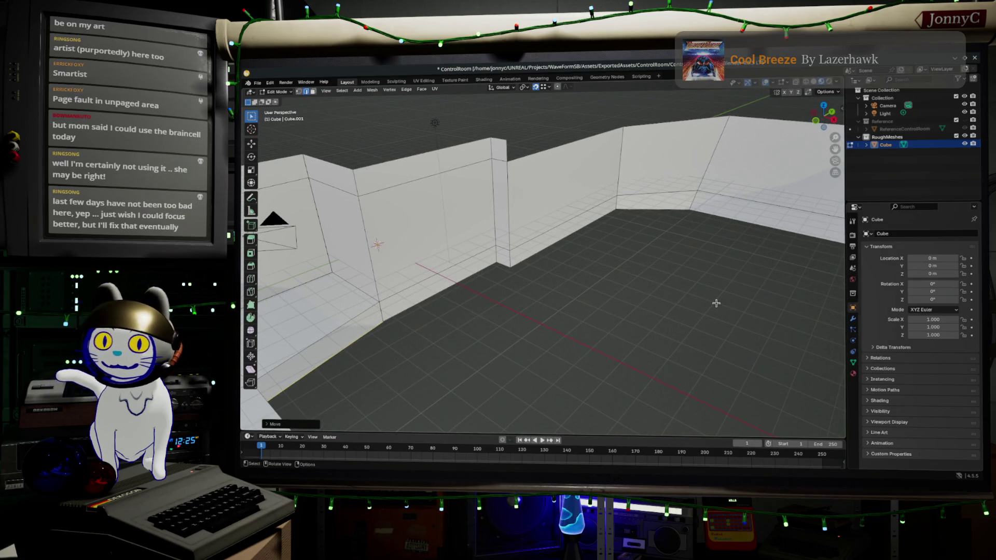
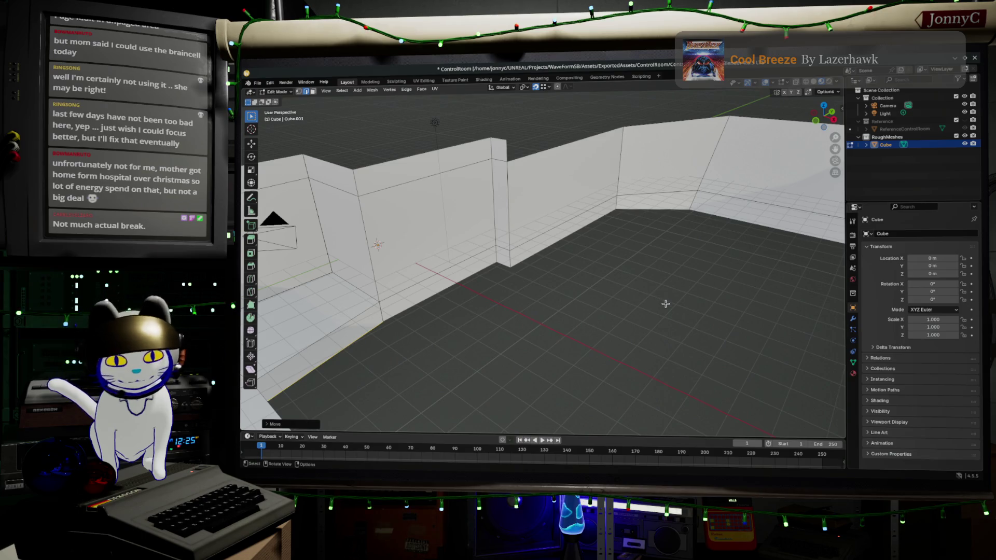
Step: Orbit around the control room interior to view the walls and floor from above
mouse_move(658, 300)
middle_down()
mouse_move(551, 321)
mouse_move(524, 291)
mouse_move(608, 343)
middle_up()
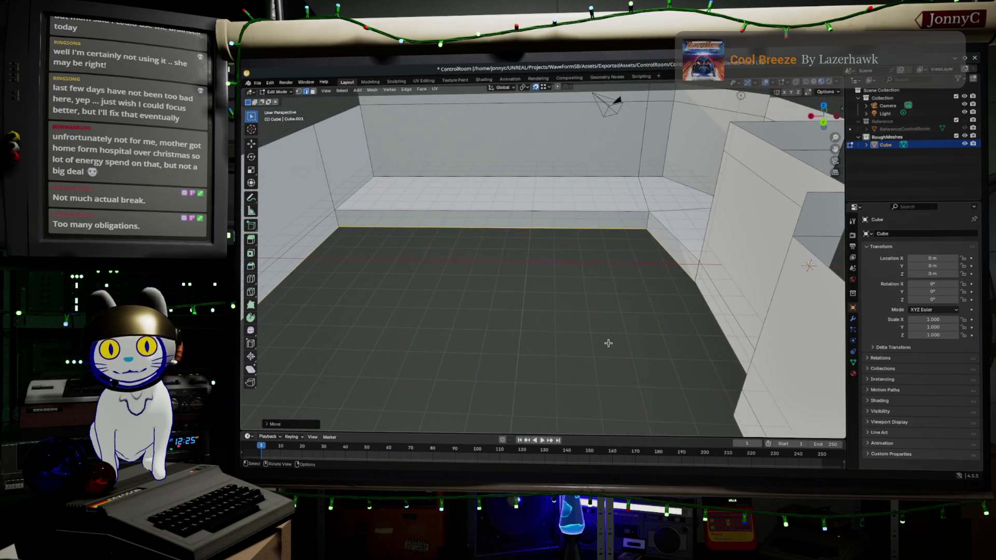
mouse_move(636, 297)
middle_down()
mouse_move(631, 311)
mouse_move(645, 309)
mouse_move(636, 307)
middle_up()
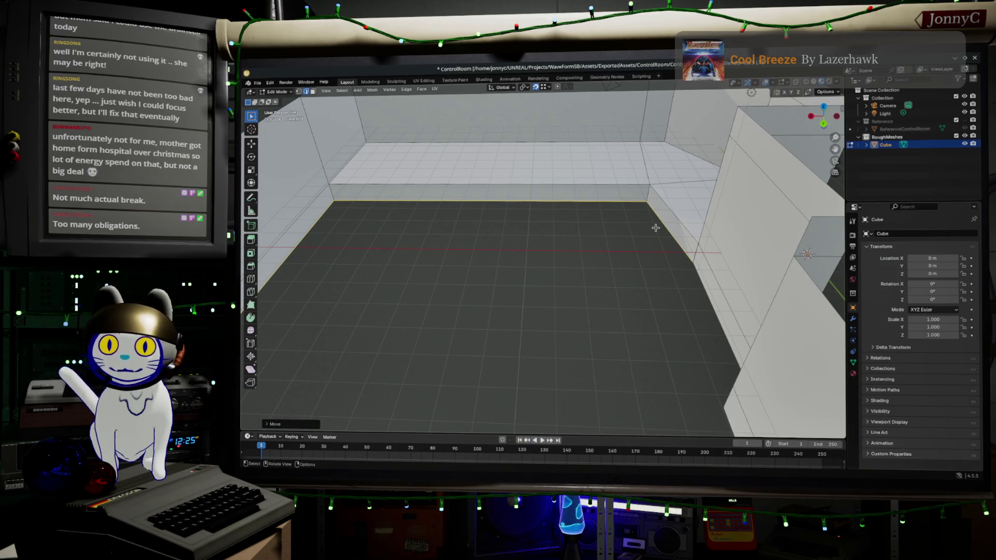
middle_drag(651, 230, 655, 238)
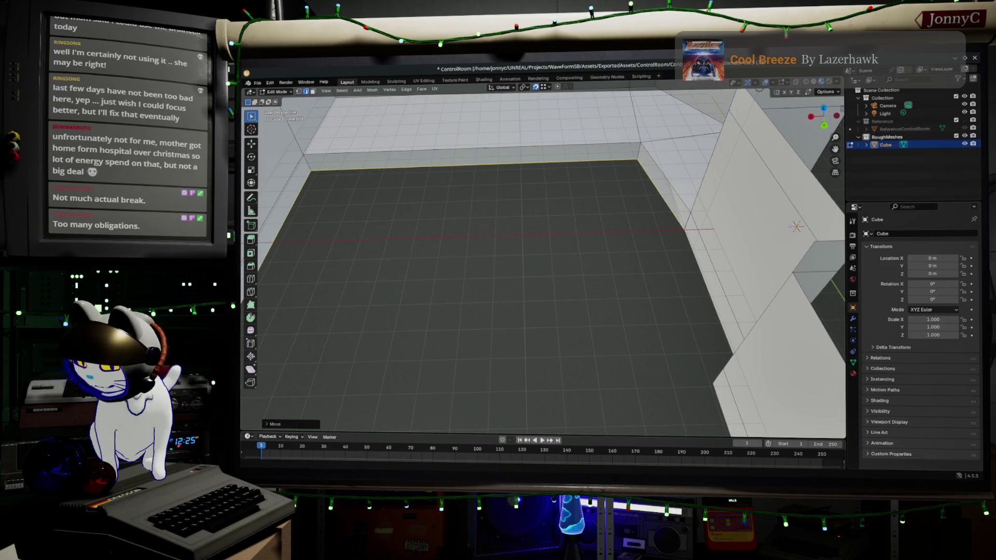
mouse_move(643, 354)
middle_down()
mouse_move(578, 329)
mouse_move(518, 164)
mouse_move(570, 333)
mouse_move(551, 336)
mouse_move(693, 280)
middle_up()
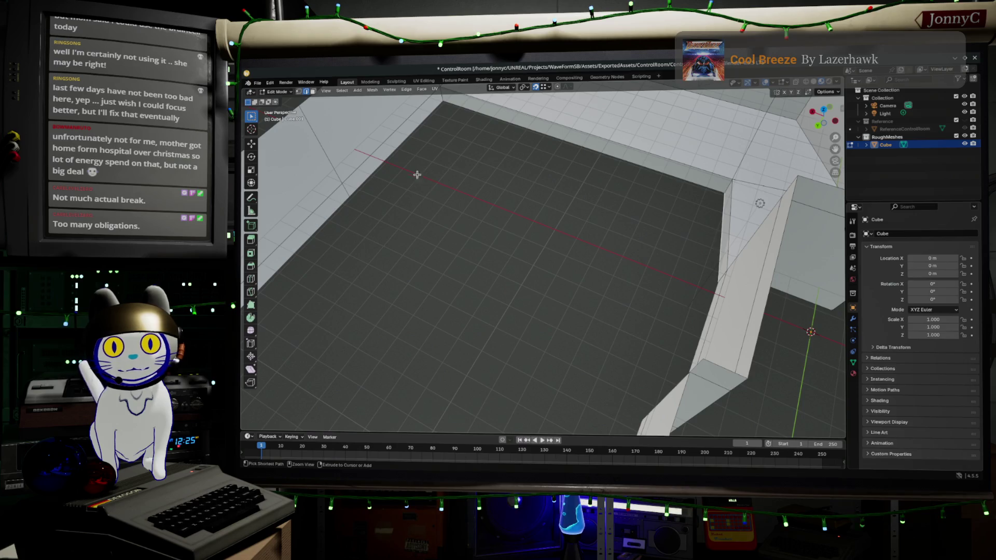
Step: Select the edge path along the floor-wall boundary at the base of one wall
ctrl+click(409, 156)
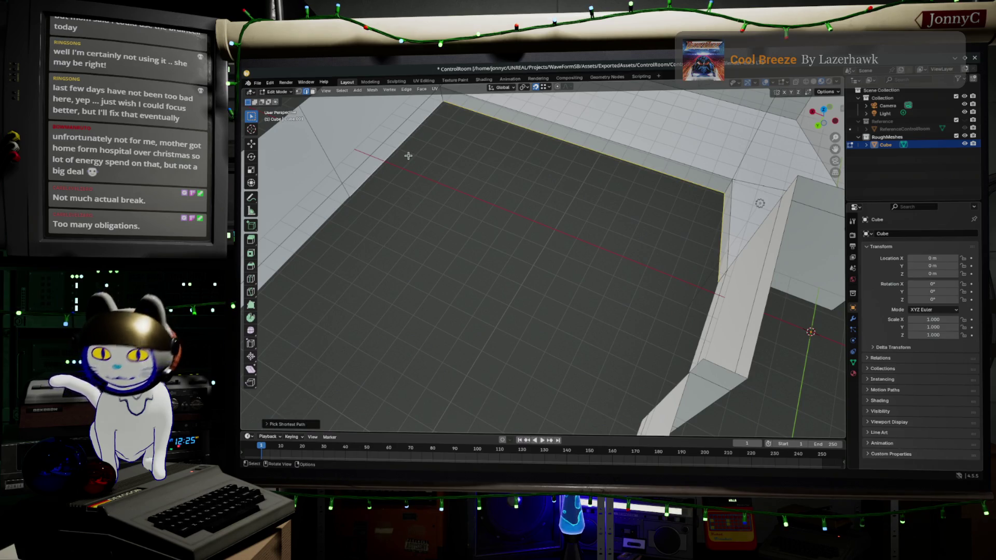
ctrl+shift+click(408, 156)
mouse_move(408, 156)
middle_down()
mouse_move(497, 330)
mouse_move(656, 344)
middle_up()
scroll(494, 276, down, 4)
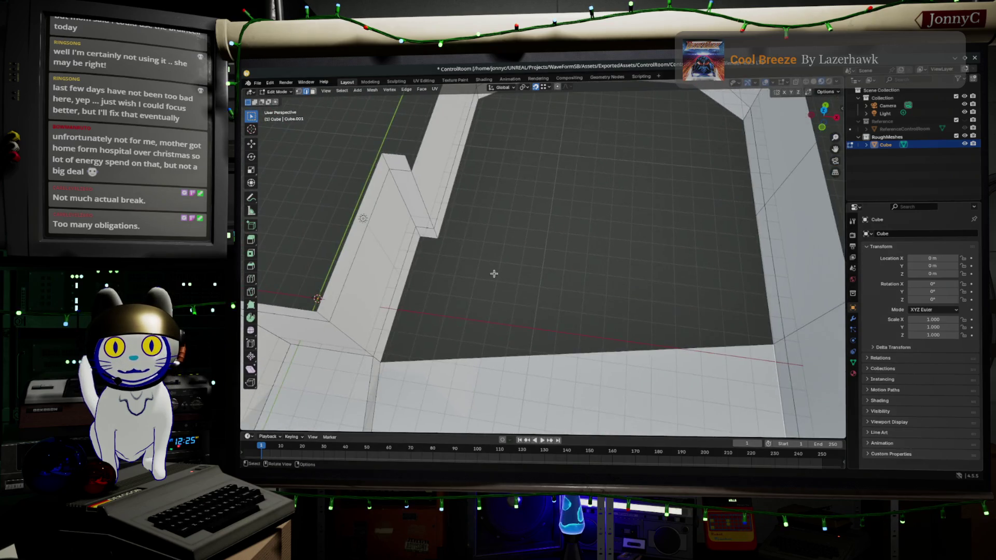
Step: Add edge loop cuts across the room floor
middle_drag(493, 275, 575, 385)
key(ctrl+r)
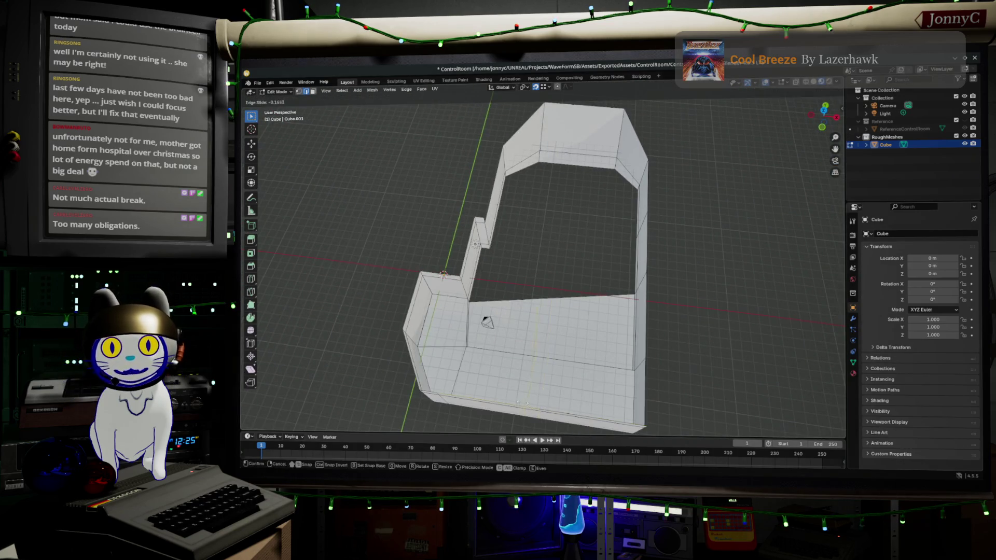
click(509, 401)
scroll(509, 401, up, 3)
scroll(453, 295, up, 2)
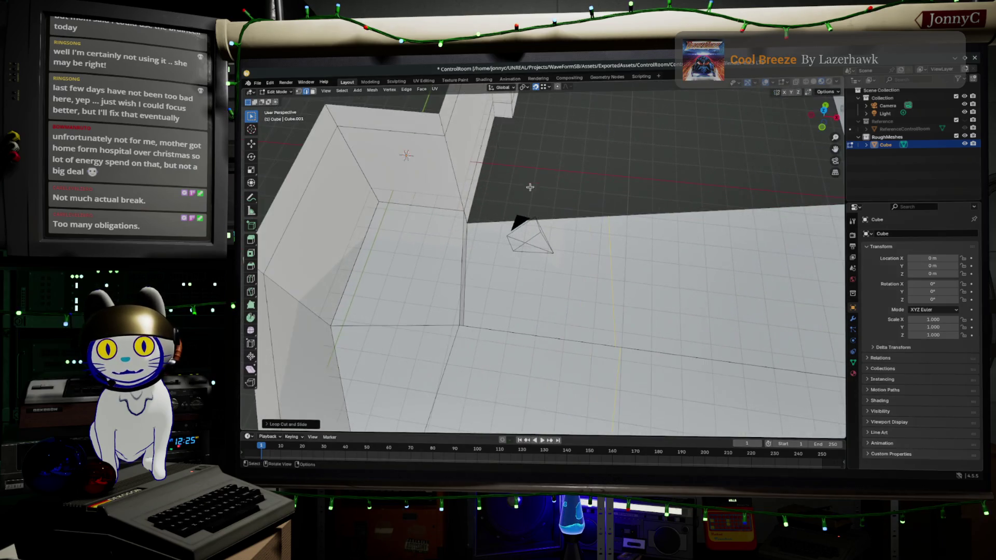
scroll(533, 191, down, 2)
key(ctrl+r)
Step: Add a centred loop cut along the inner ledge at the room corner
mouse_move(527, 194)
middle_down()
mouse_move(602, 257)
mouse_move(518, 363)
middle_up()
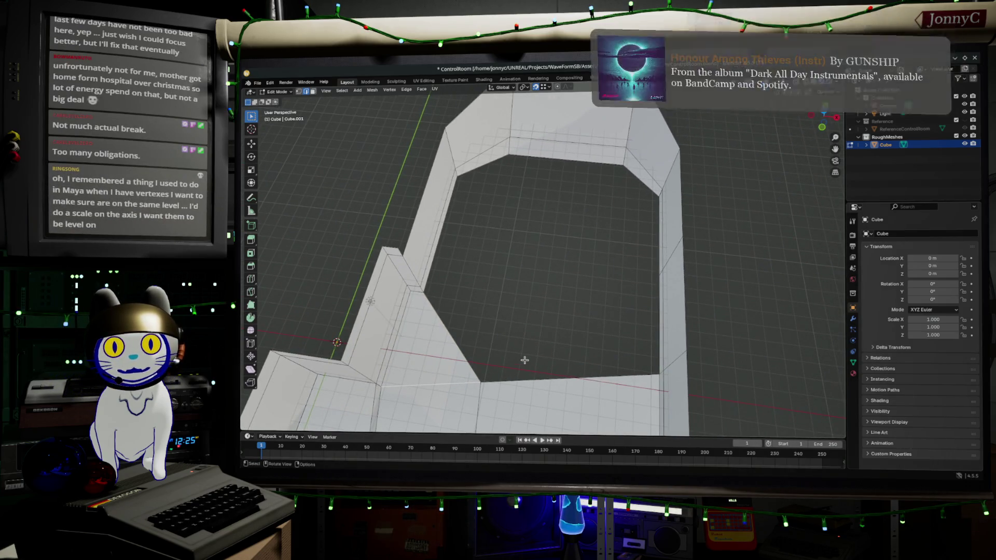
key(ctrl+r)
click(557, 153)
right_click(557, 153)
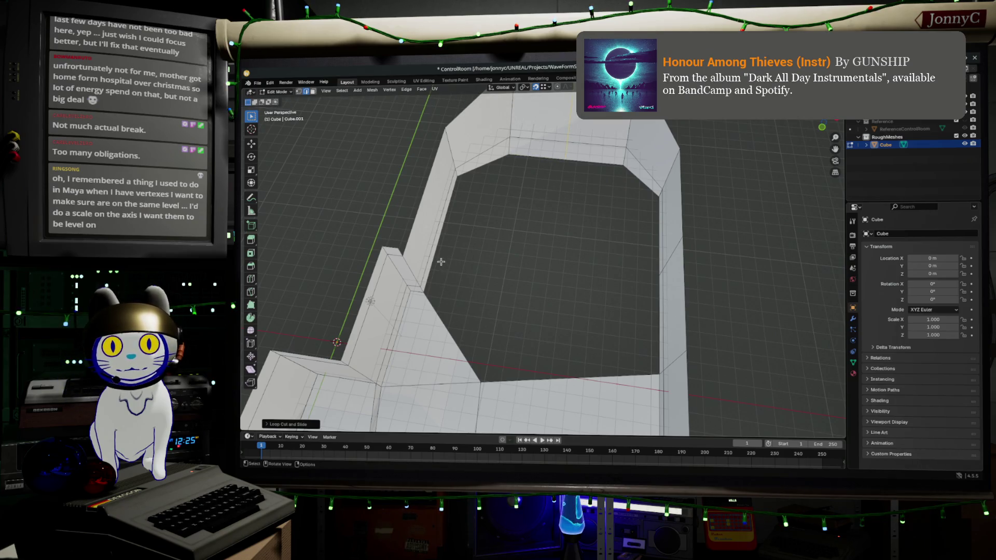
Step: Edge-slide the inner left wall edge across the floor, then undo the slide
click(442, 228)
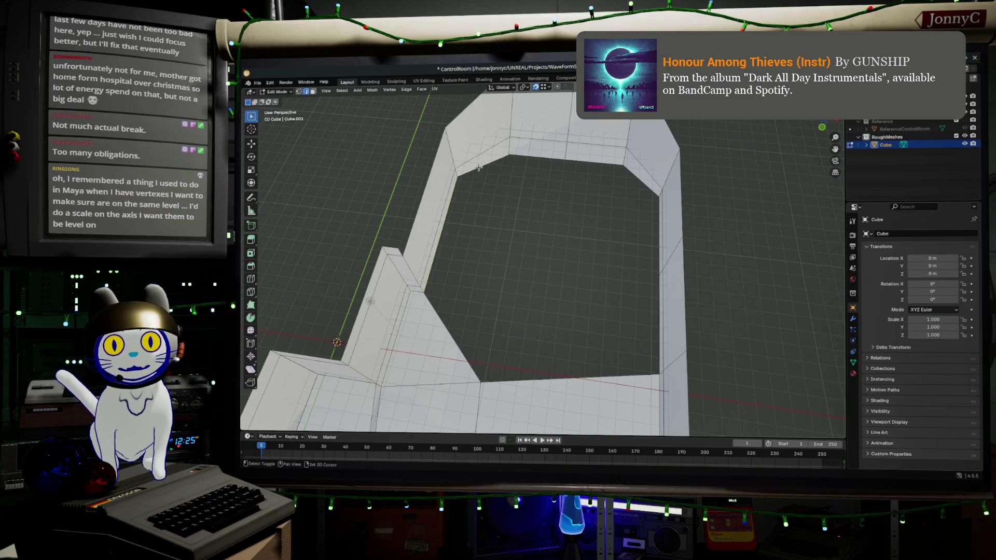
key(g)
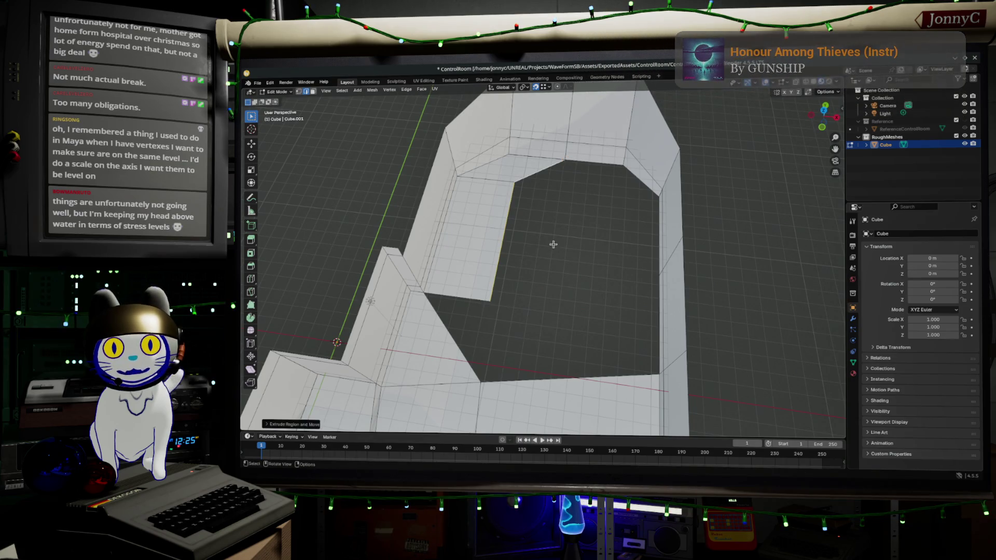
key(g)
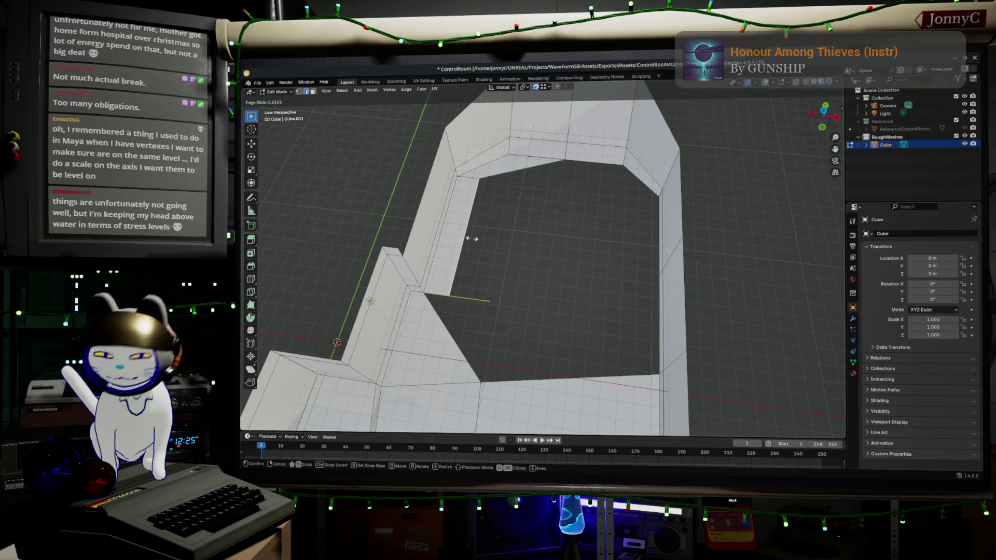
key(c)
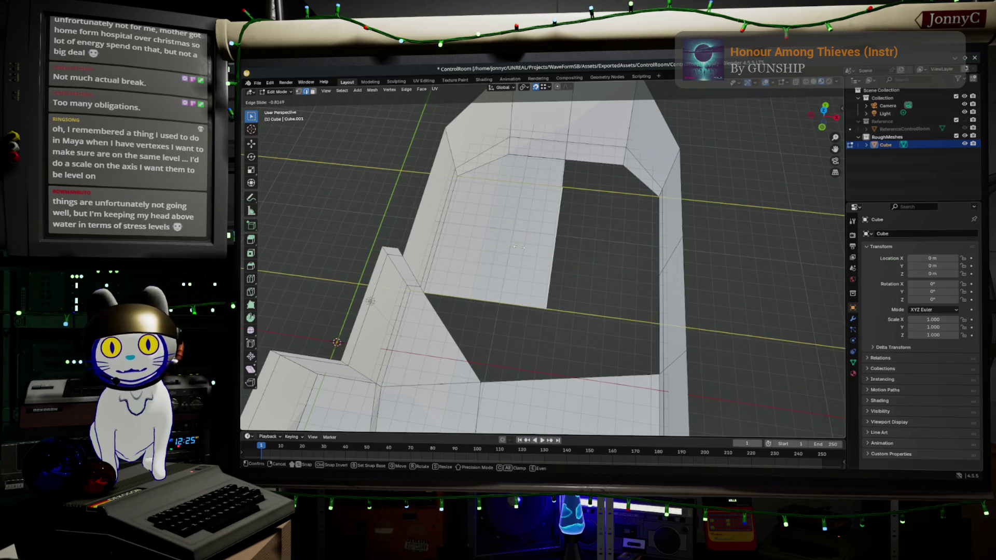
click(581, 171)
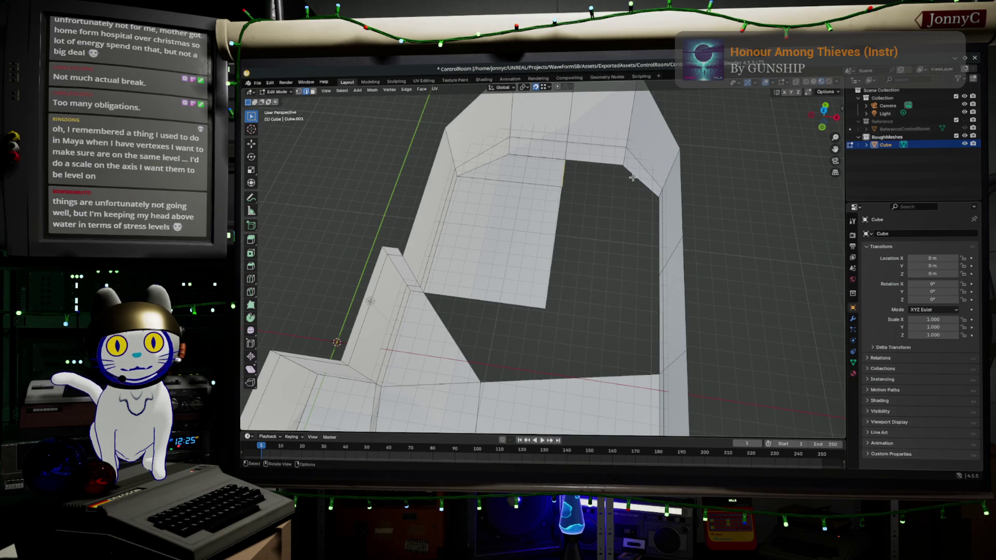
key(ctrl+z)
key(ctrl+z)
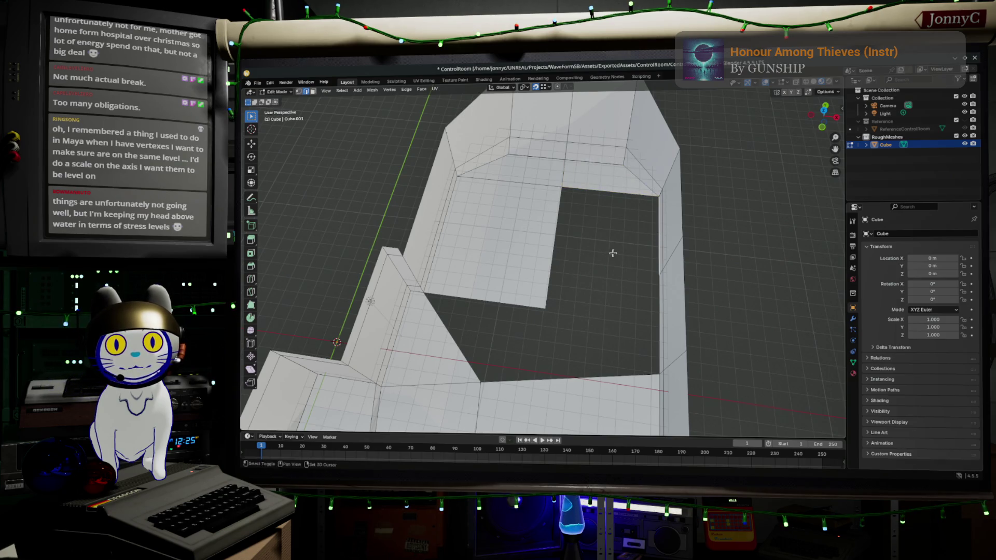
mouse_move(547, 271)
middle_down()
mouse_move(560, 307)
mouse_move(579, 313)
mouse_move(569, 313)
middle_up()
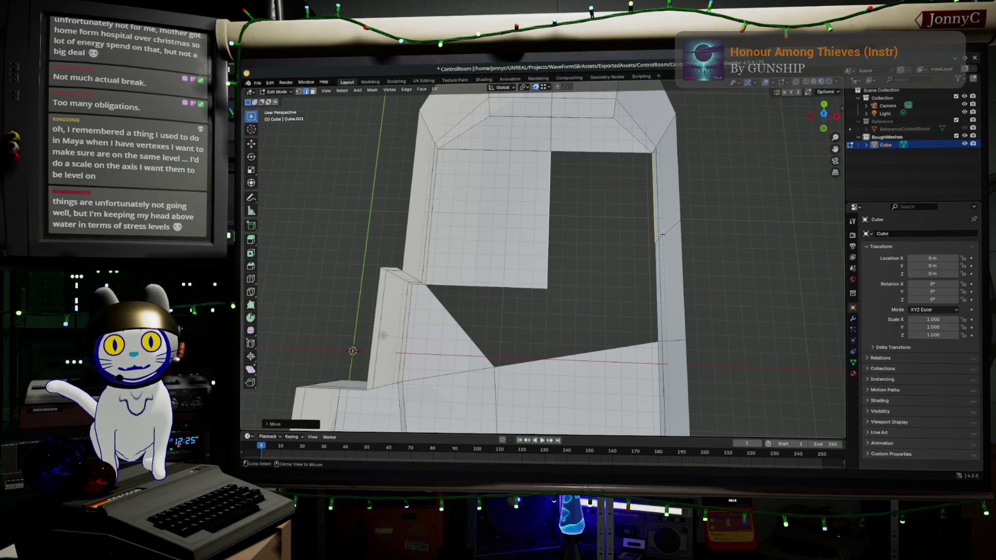
Step: Fill the two open gaps beside the diagonal floor edge, each from its border edges
click(662, 234)
key(alt+a)
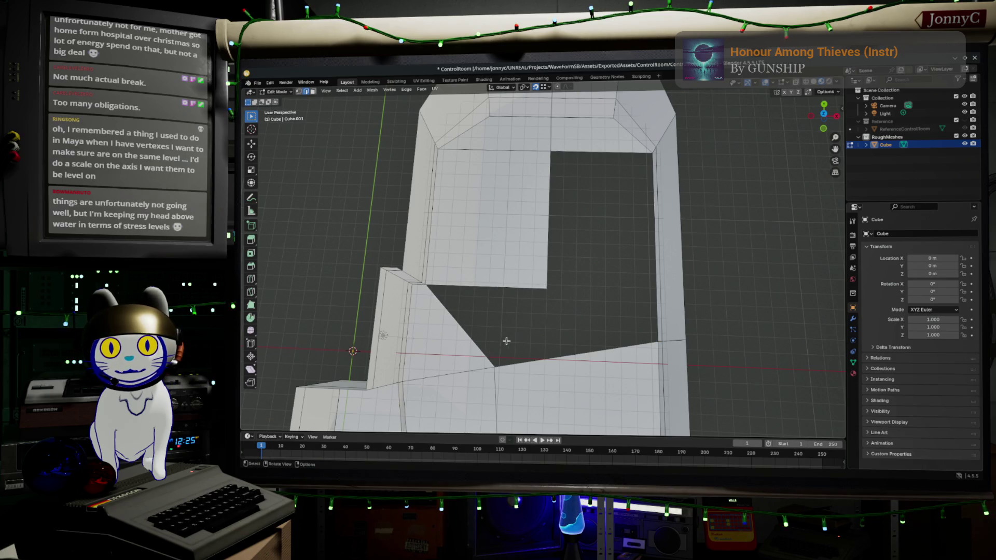
middle_drag(546, 354, 557, 297)
click(516, 244)
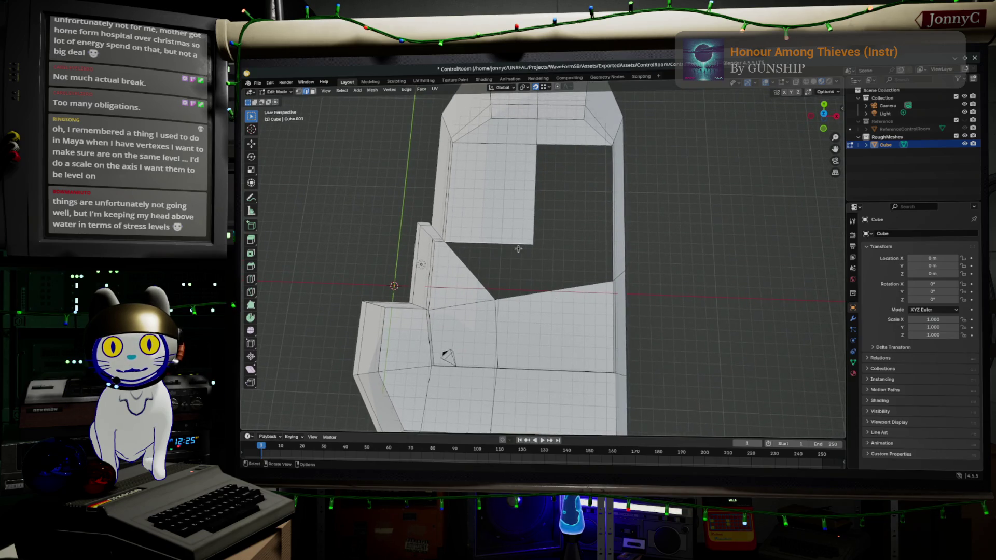
shift+click(537, 290)
key(f)
click(516, 181)
shift+click(609, 195)
key(f)
mouse_move(609, 195)
middle_down()
mouse_move(578, 242)
mouse_move(523, 249)
middle_up()
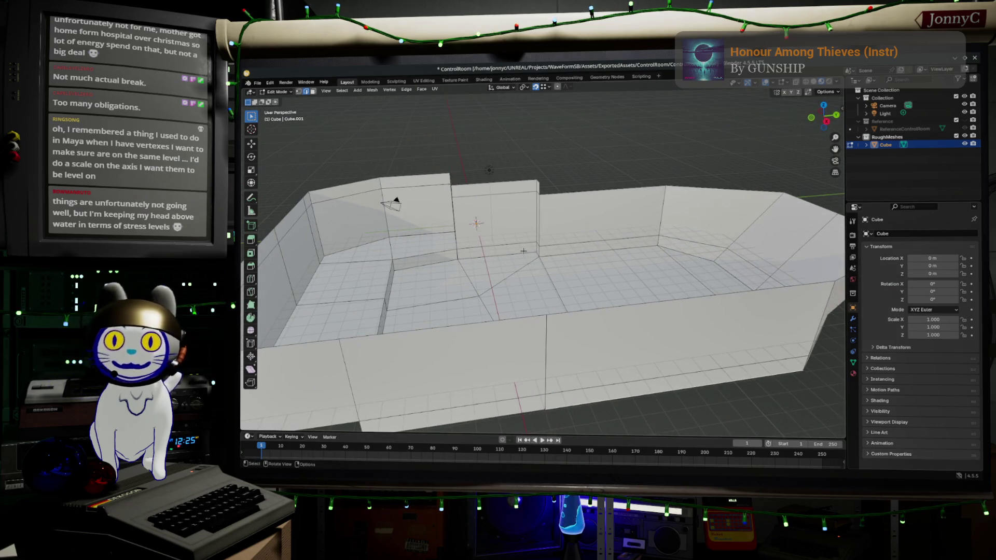
mouse_move(469, 307)
middle_down()
mouse_move(389, 338)
mouse_move(380, 330)
middle_up()
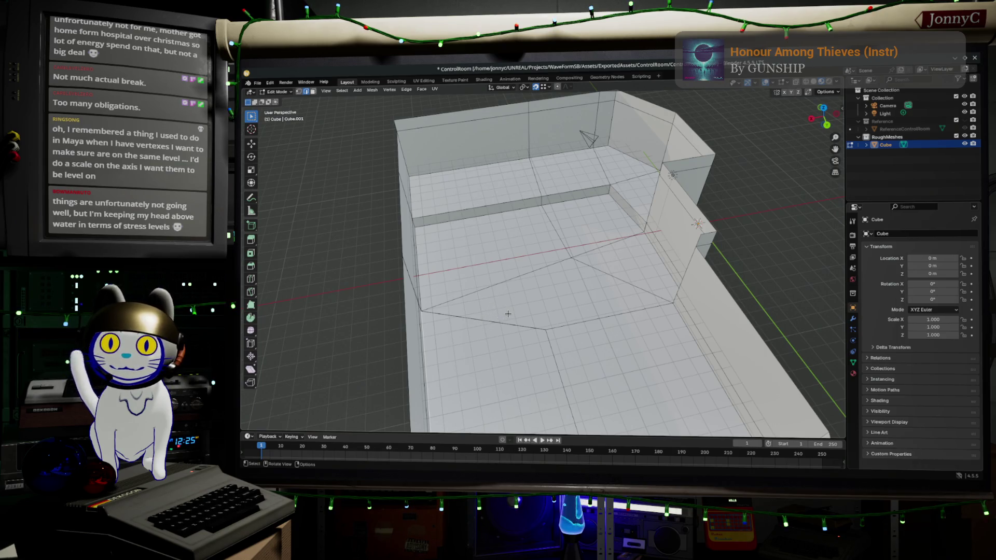
mouse_move(507, 314)
middle_down()
mouse_move(534, 305)
mouse_move(518, 300)
mouse_move(527, 291)
mouse_move(622, 280)
mouse_move(545, 273)
middle_up()
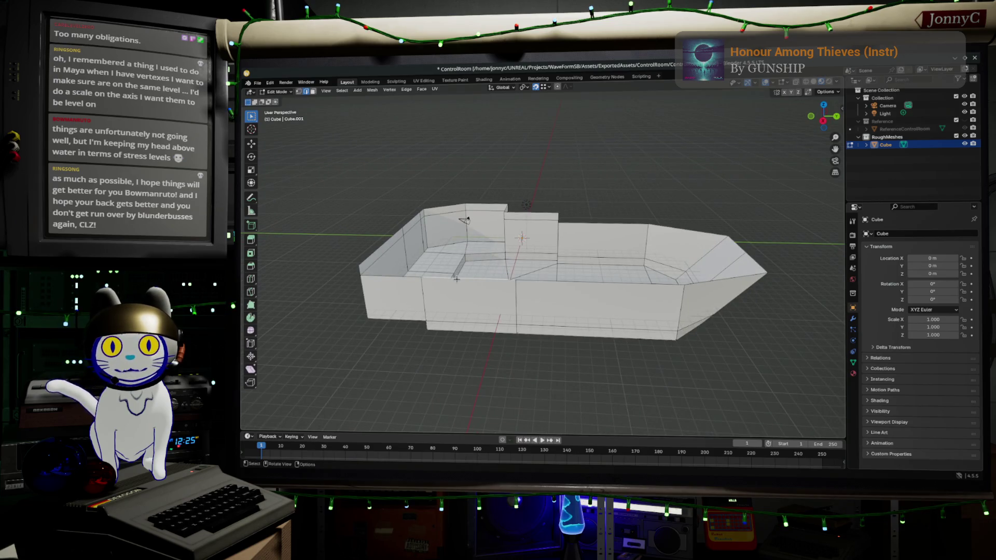
middle_drag(402, 272, 613, 121)
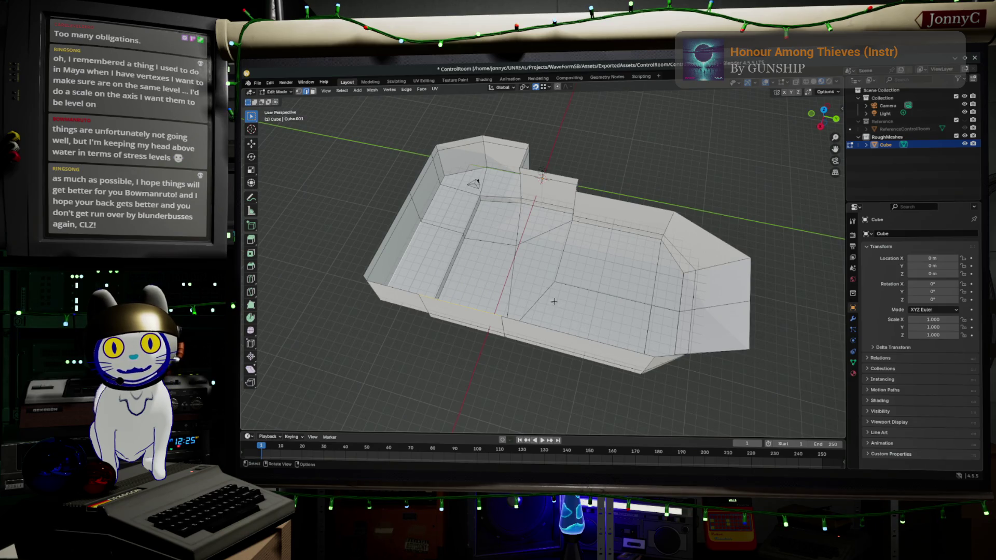
middle_drag(530, 224, 558, 266)
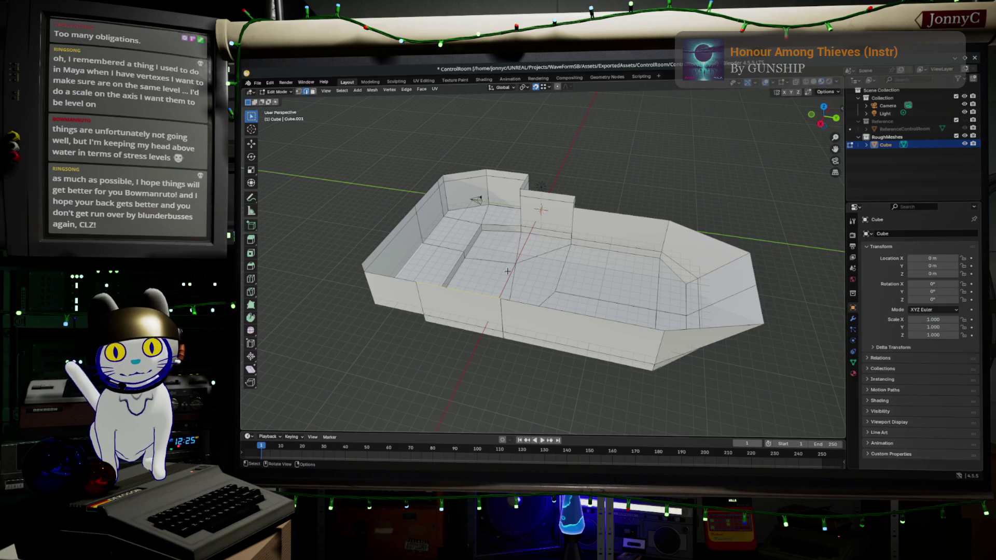
shift+click(503, 332)
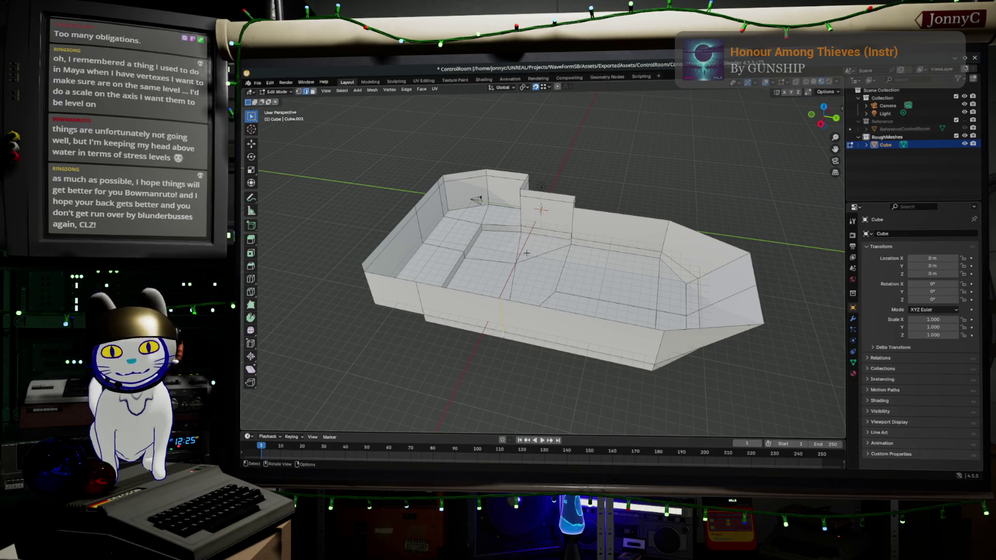
mouse_move(540, 249)
middle_down()
mouse_move(465, 256)
mouse_move(574, 246)
mouse_move(482, 205)
middle_up()
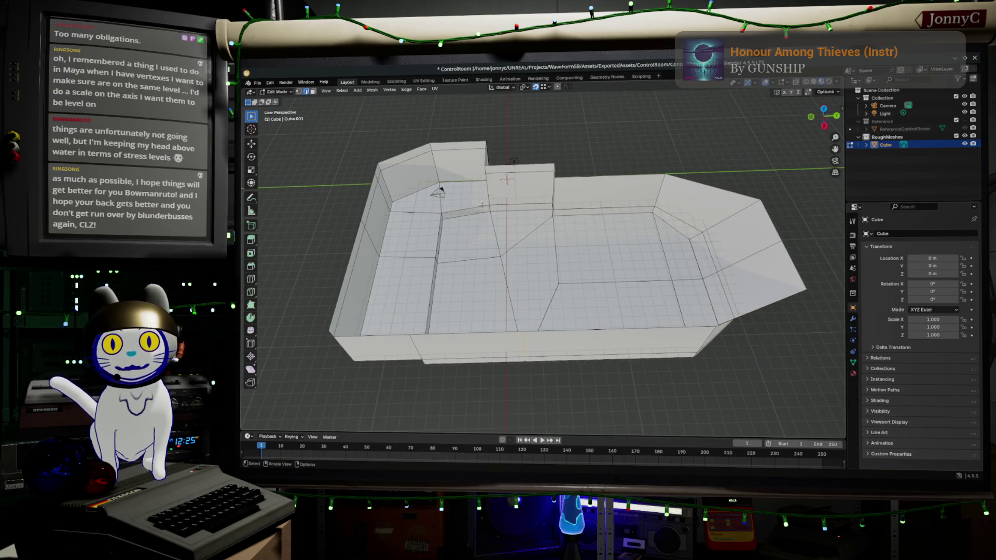
mouse_move(651, 245)
middle_down()
mouse_move(685, 257)
mouse_move(666, 231)
middle_up()
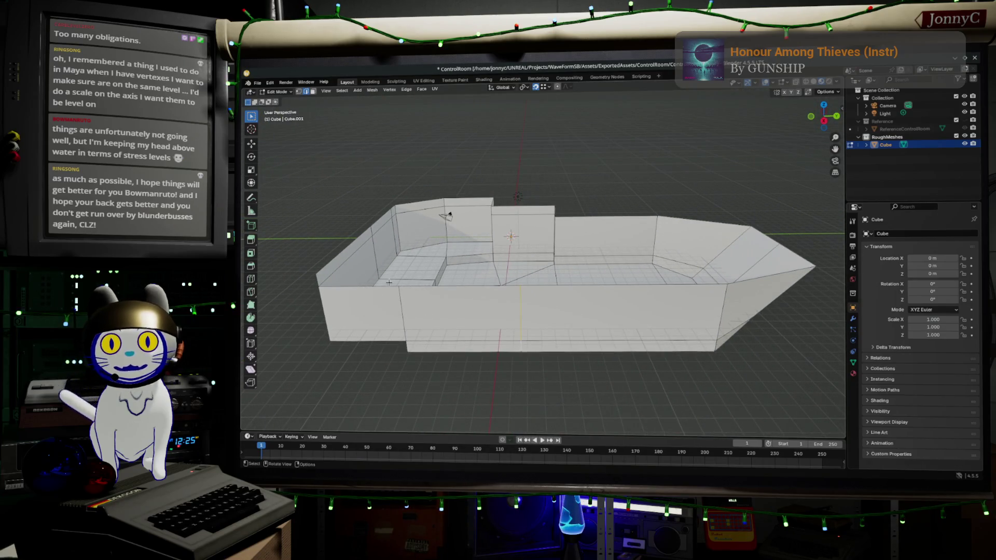
mouse_move(382, 288)
middle_down()
mouse_move(486, 282)
mouse_move(457, 296)
middle_up()
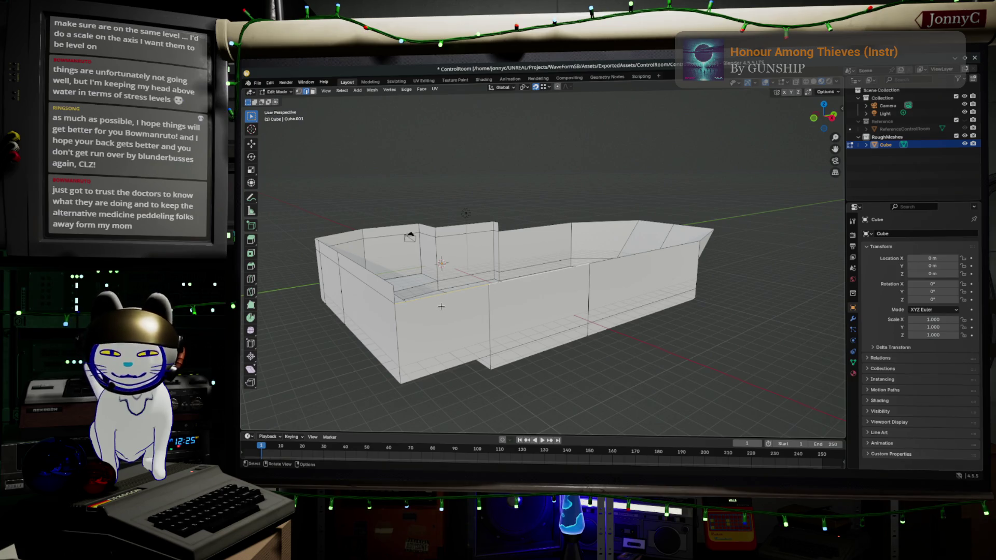
mouse_move(440, 306)
middle_down()
mouse_move(466, 298)
mouse_move(447, 289)
middle_up()
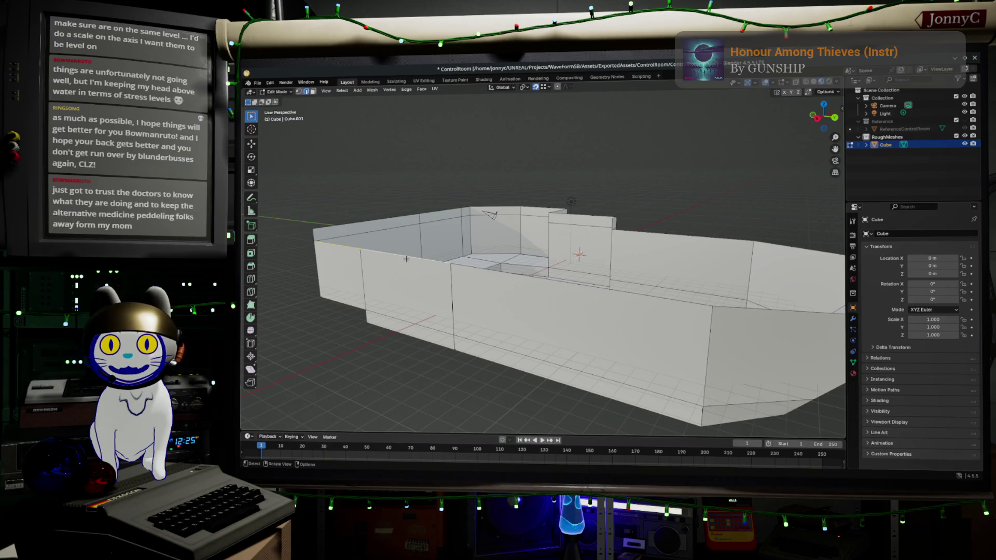
shift+click(342, 245)
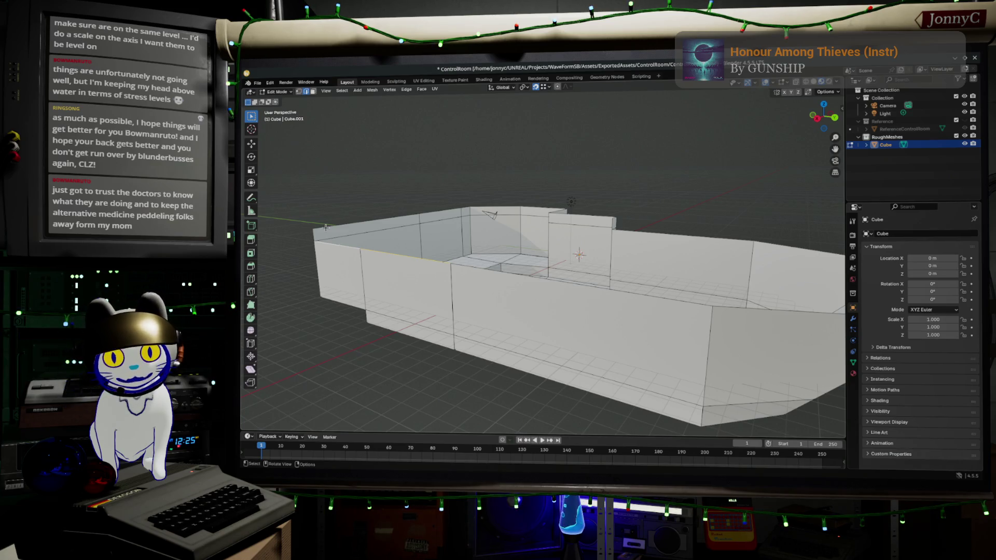
mouse_move(341, 222)
middle_down()
mouse_move(407, 237)
mouse_move(466, 227)
mouse_move(476, 259)
middle_up()
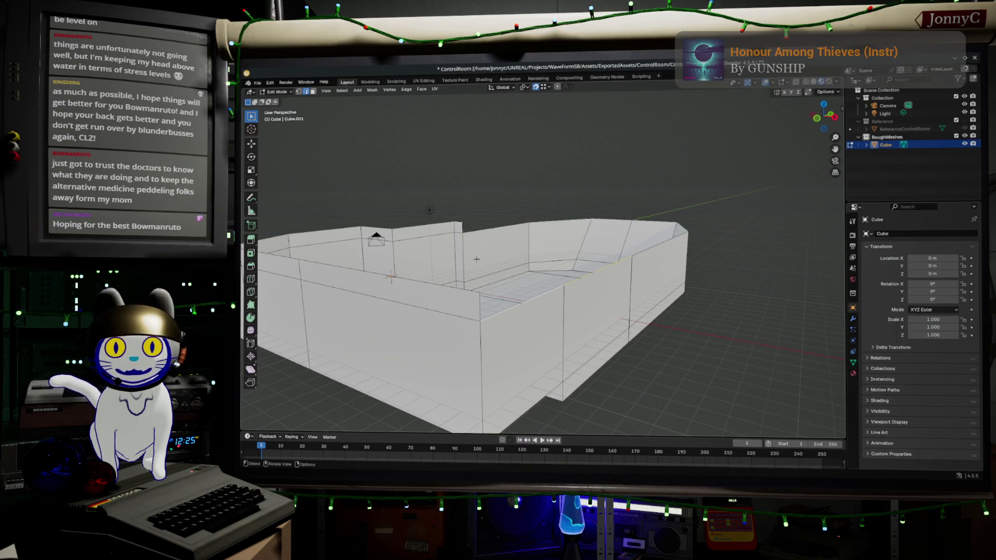
middle_drag(476, 259, 534, 262)
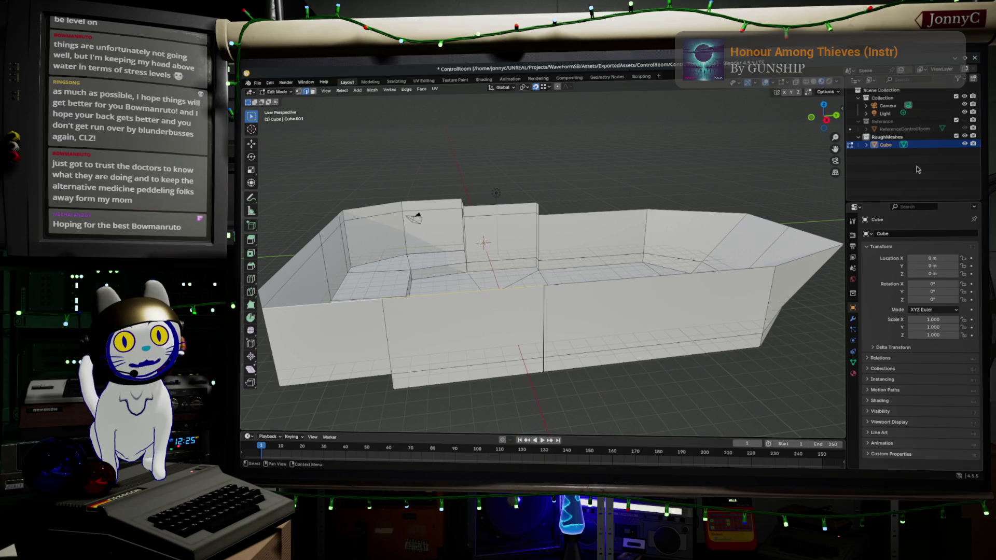
middle_drag(613, 298, 580, 322)
click(964, 121)
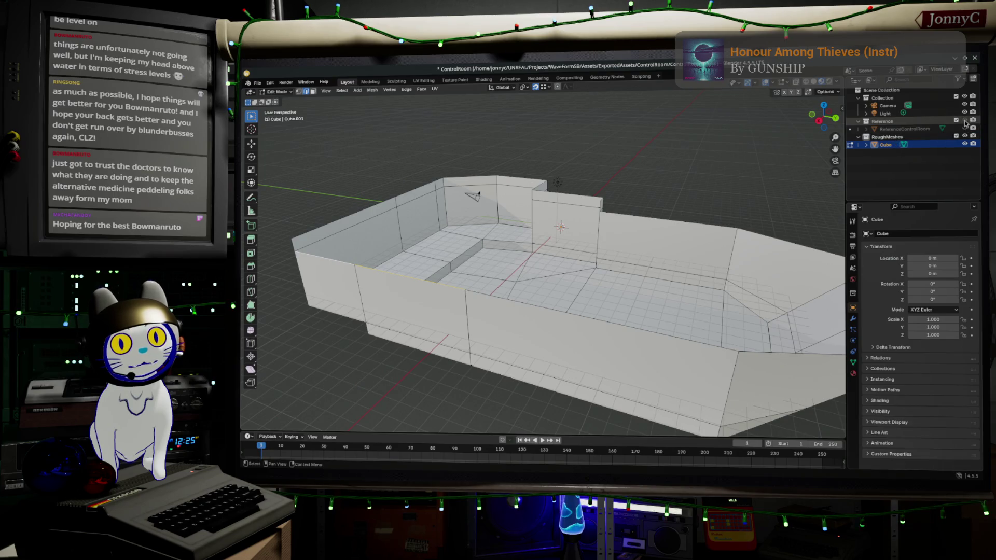
Step: Show the ReferenceControlRoom mesh and orbit inside the room toward the floor
click(964, 129)
mouse_move(586, 259)
middle_down()
mouse_move(576, 275)
mouse_move(583, 220)
mouse_move(672, 205)
mouse_move(646, 291)
mouse_move(656, 261)
mouse_move(589, 216)
mouse_move(562, 235)
middle_up()
mouse_move(508, 234)
middle_down()
mouse_move(449, 229)
mouse_move(451, 259)
mouse_move(578, 308)
mouse_move(596, 289)
mouse_move(736, 289)
mouse_move(798, 241)
mouse_move(605, 202)
middle_up()
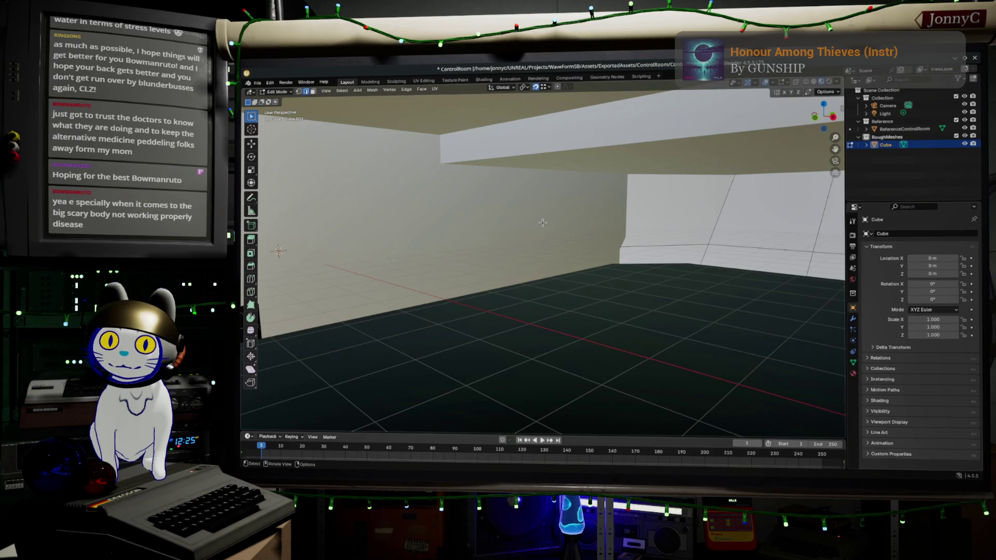
mouse_move(596, 228)
middle_down()
mouse_move(711, 222)
mouse_move(767, 243)
middle_up()
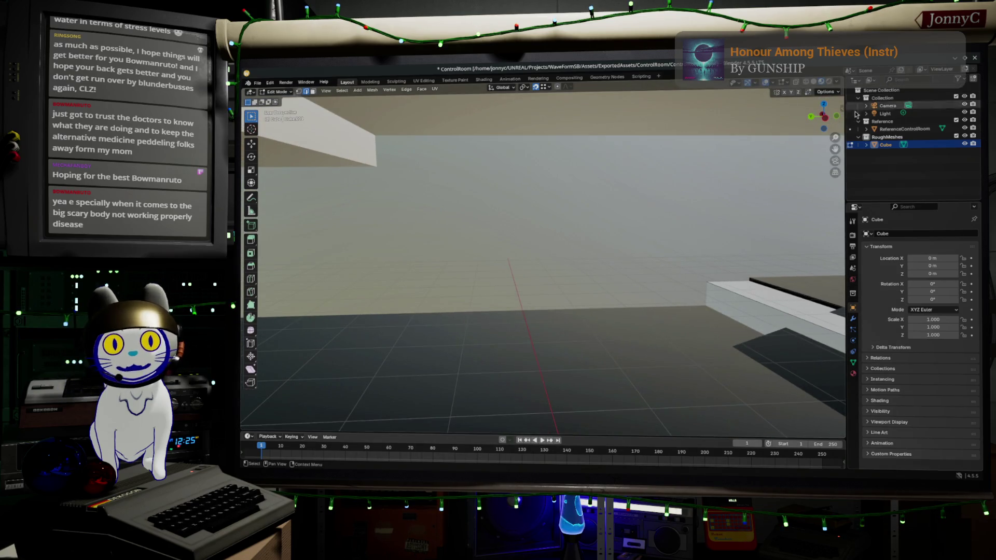
Step: Toggle the shell mesh's visibility off and on, then view the interior in wireframe shading
click(964, 144)
click(965, 144)
mouse_move(579, 231)
middle_down()
mouse_move(422, 264)
mouse_move(526, 243)
middle_up()
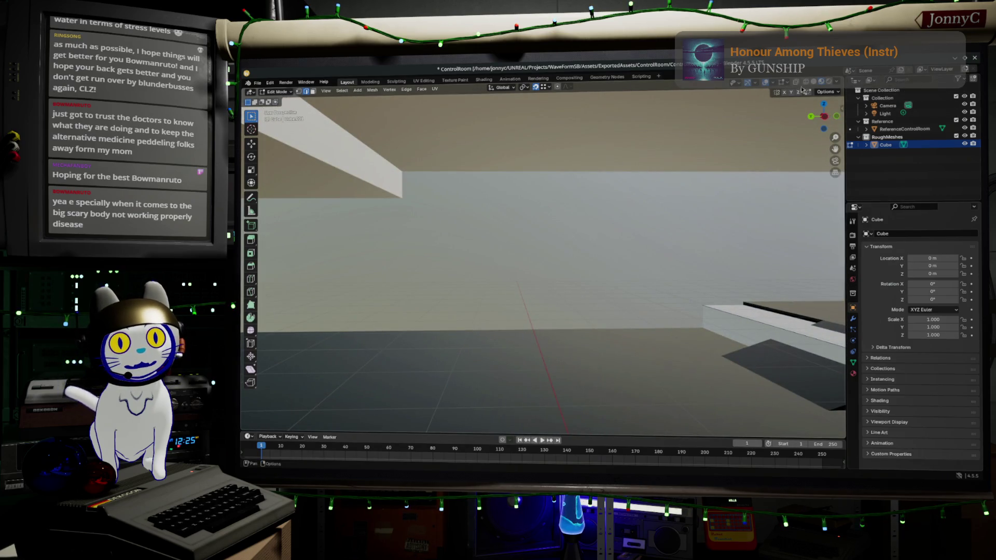
click(805, 82)
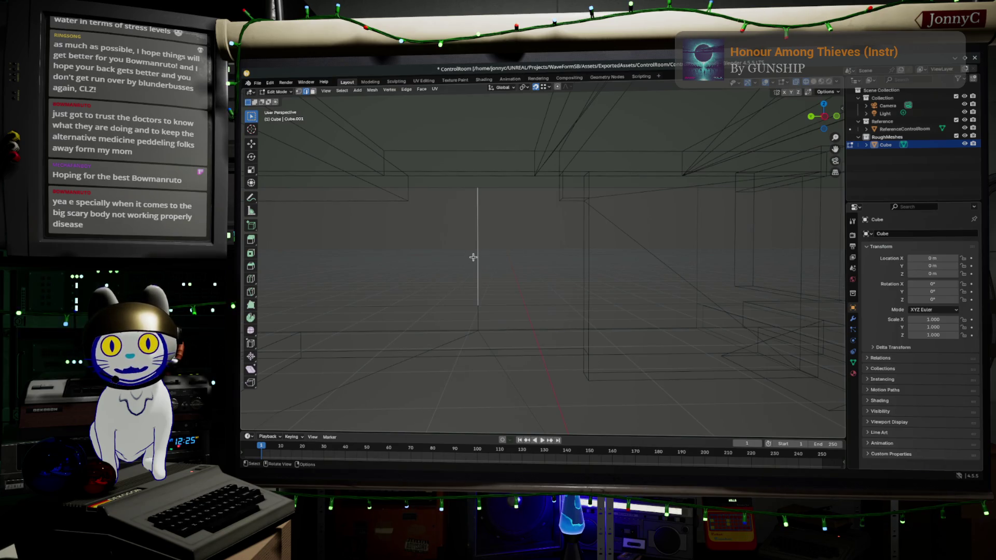
Step: Vertex-slide the selected shell edges into a new position with Shift+V
shift+click(470, 310)
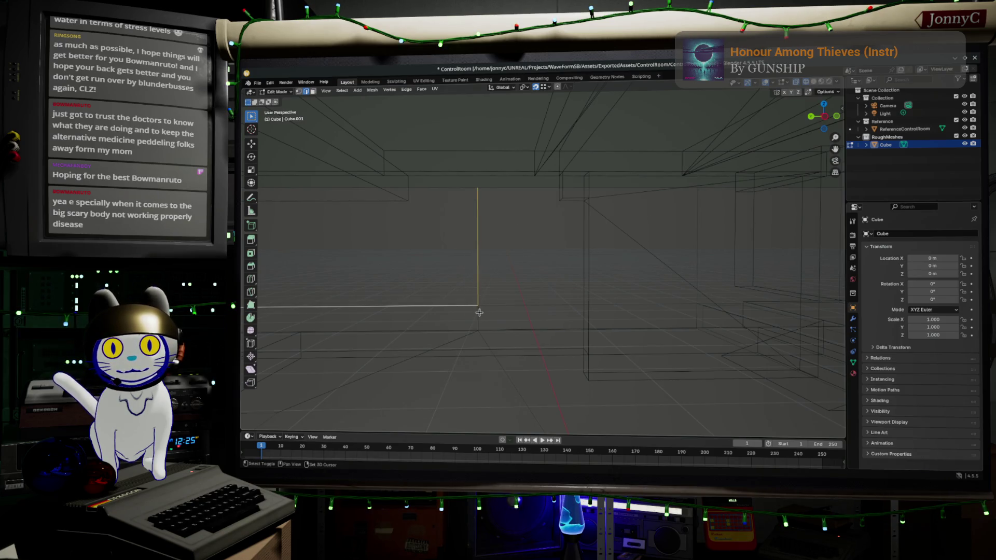
key(shift+v)
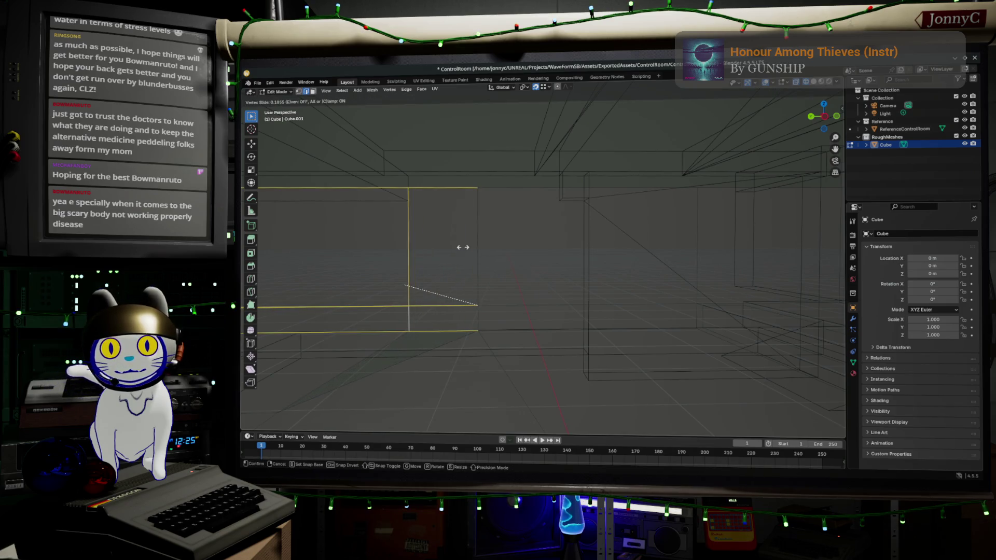
click(463, 247)
middle_drag(526, 256, 522, 255)
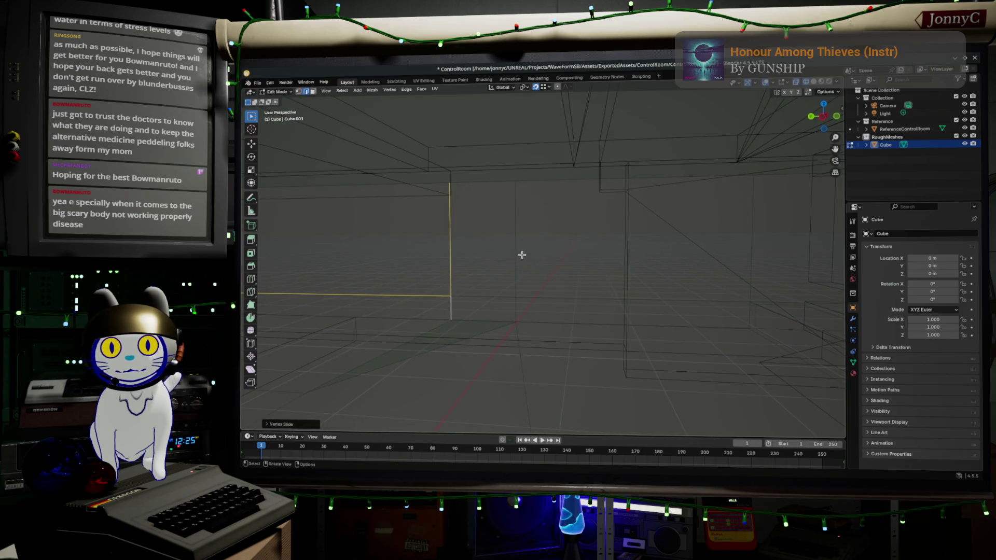
Step: Slide another edge of the shell to a new position
click(511, 302)
middle_drag(513, 305, 534, 306)
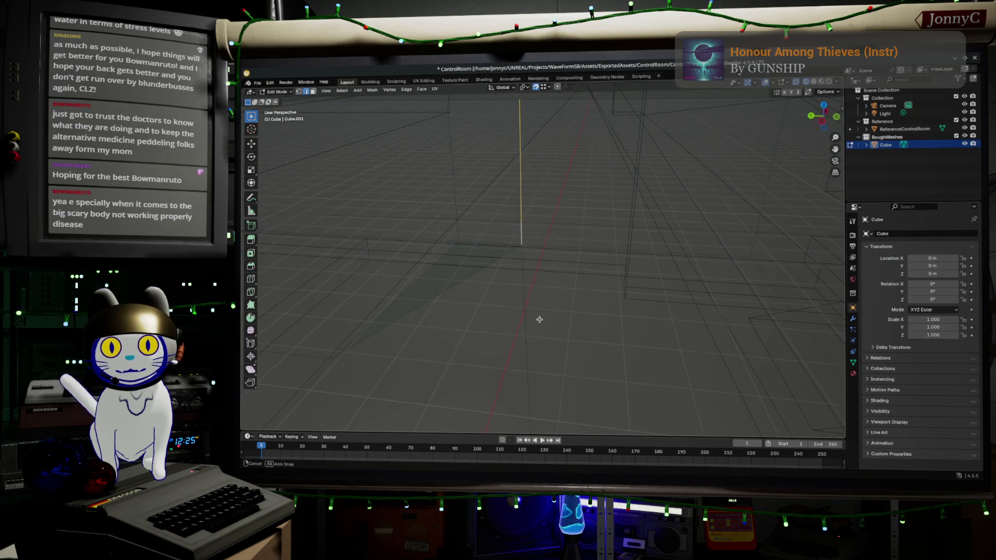
key(g)
key(g)
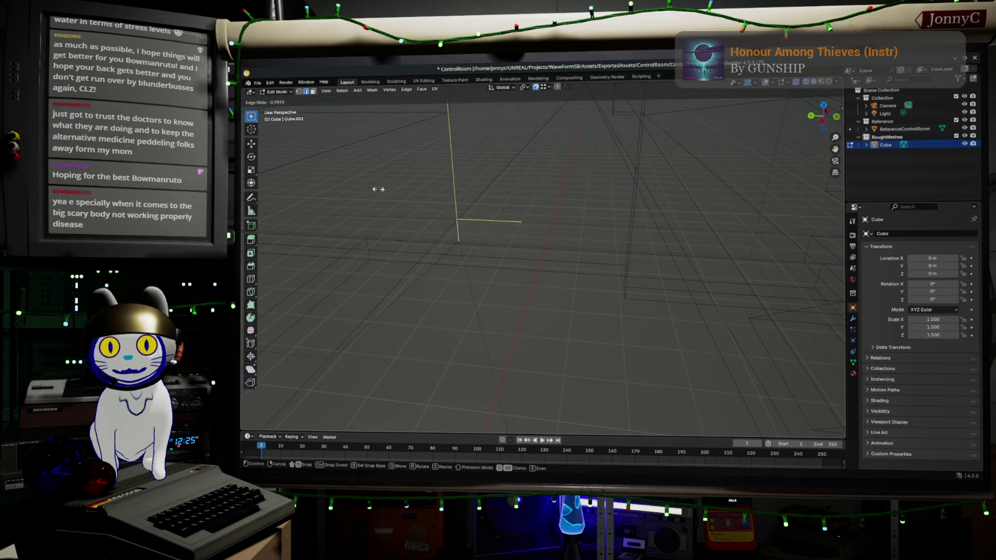
click(355, 176)
middle_drag(546, 251, 510, 221)
Step: Merge the whole mesh by distance, removing 9 duplicate vertices
key(a)
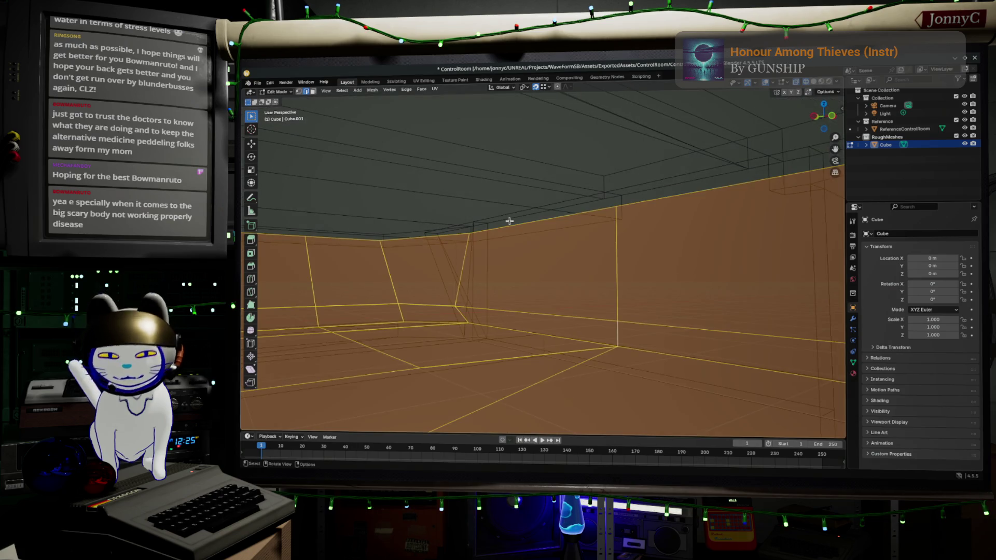
key(m)
click(505, 252)
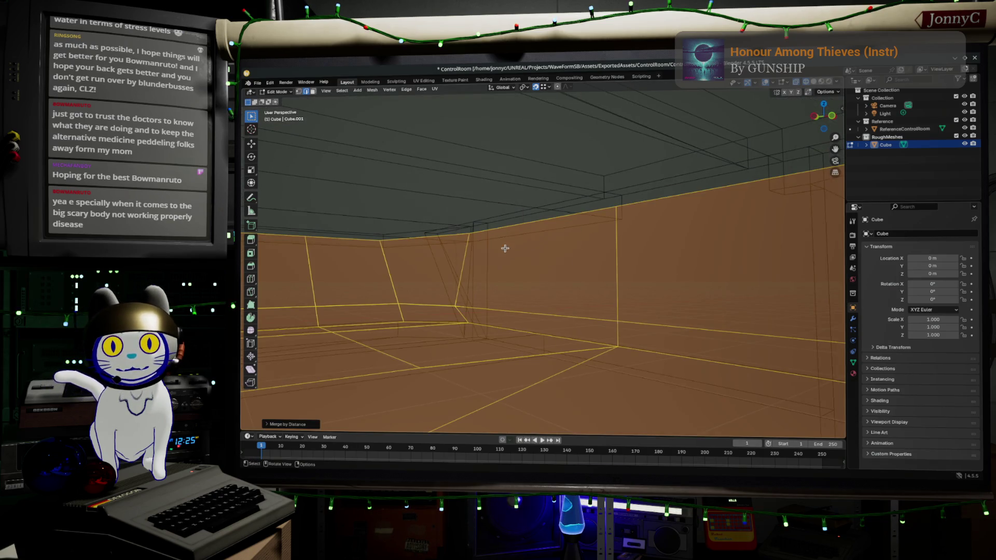
mouse_move(652, 296)
middle_down()
mouse_move(545, 286)
mouse_move(531, 296)
mouse_move(567, 357)
mouse_move(623, 344)
mouse_move(576, 216)
middle_up()
scroll(507, 305, down, 5)
middle_drag(554, 274, 551, 304)
shift+middle_drag(533, 236, 477, 327)
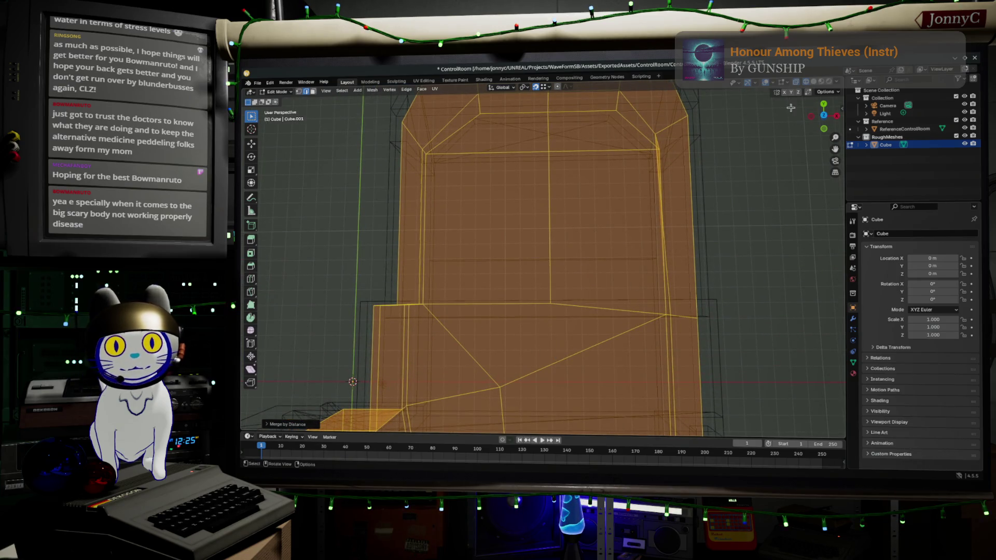
click(824, 120)
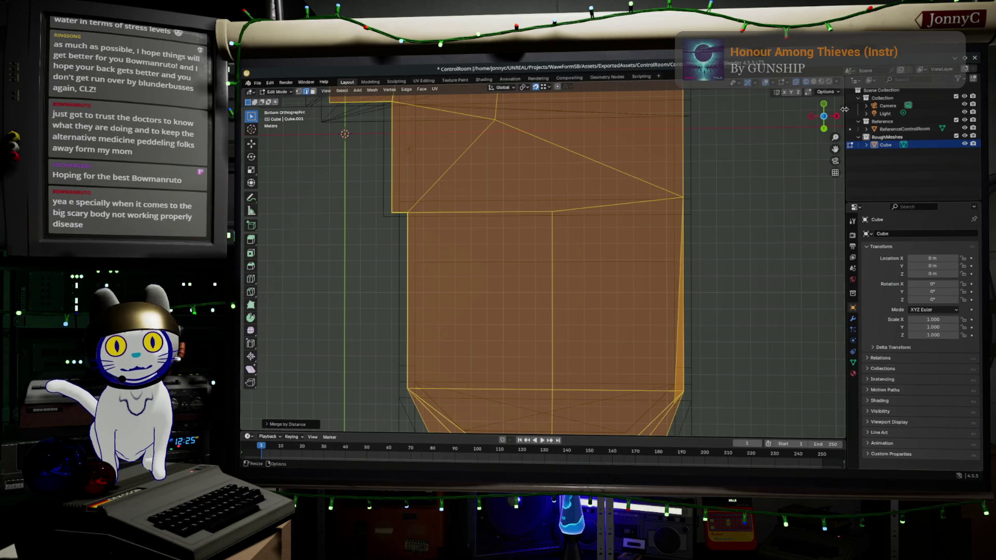
Step: In top orthographic view, box-select the middle band of vertices and line them up along Y
click(824, 116)
key(KP_Decimal)
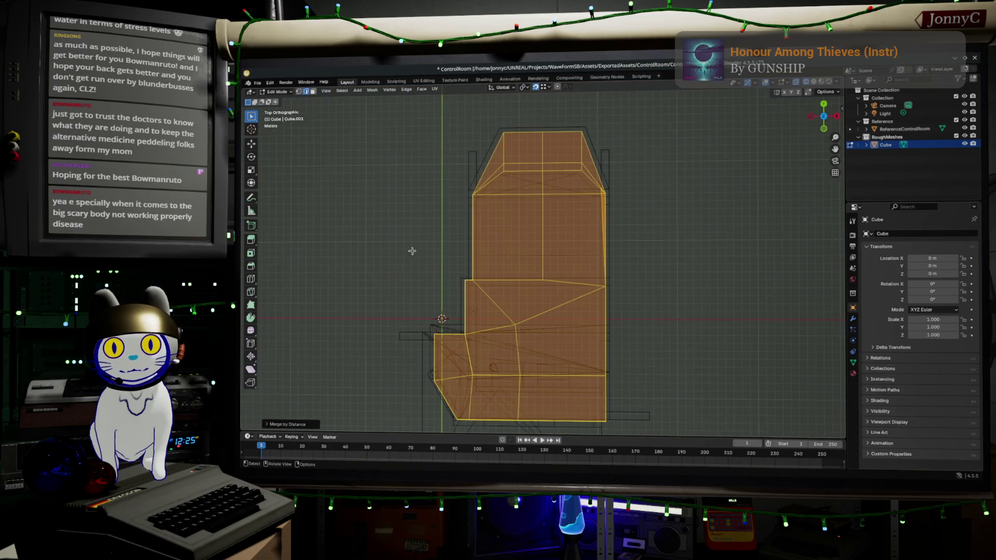
click(299, 91)
drag(392, 260, 706, 310)
key(g)
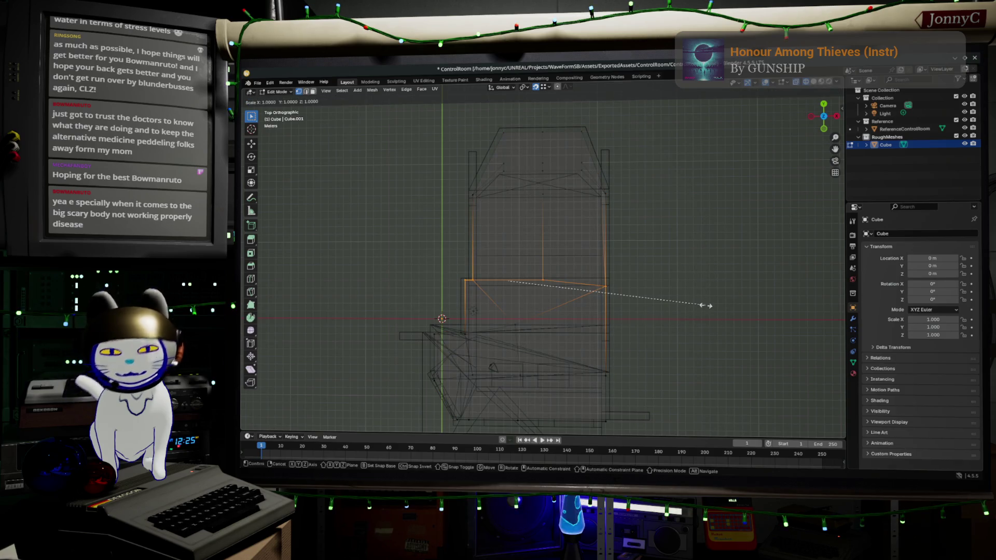
key(y)
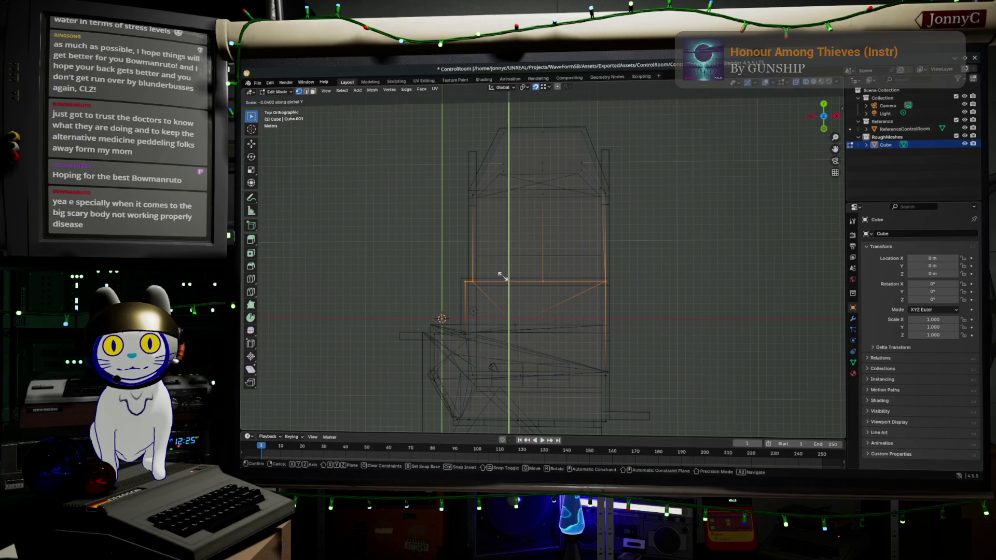
click(505, 282)
Step: Slide a single floor vertex along its edge, then move it to a new spot
click(567, 306)
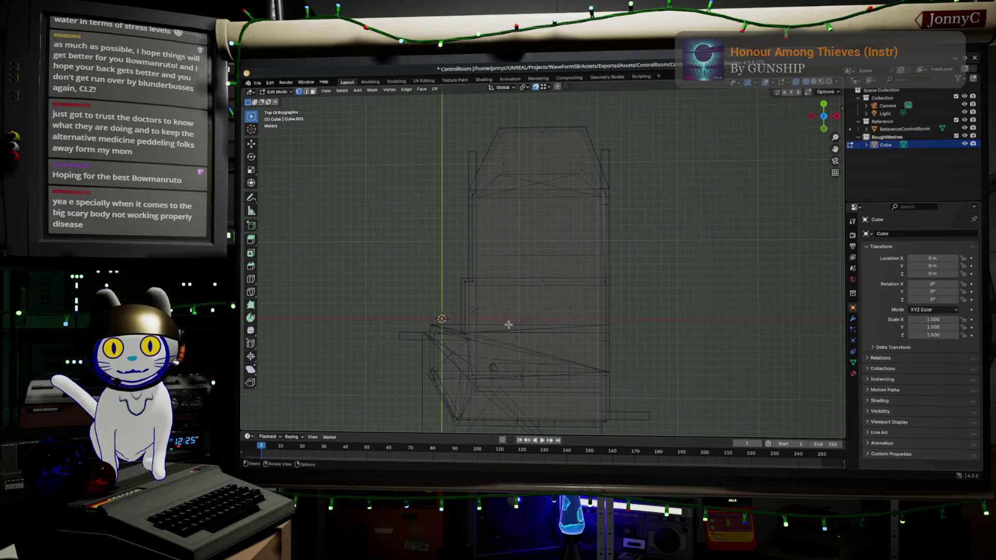
click(524, 327)
key(g)
key(g)
click(549, 334)
key(g)
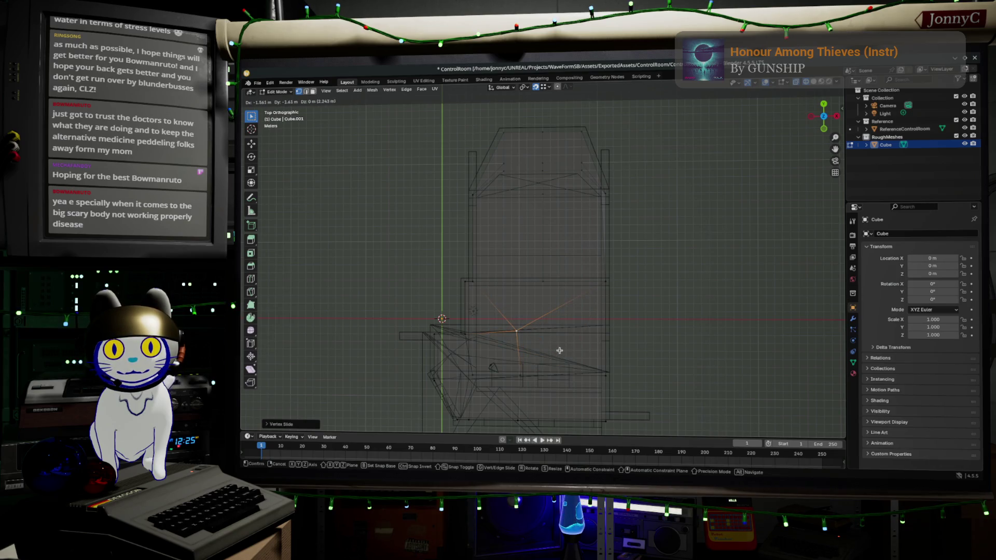
click(562, 353)
mouse_move(562, 353)
middle_down()
mouse_move(585, 269)
mouse_move(516, 230)
mouse_move(509, 242)
mouse_move(549, 248)
middle_up()
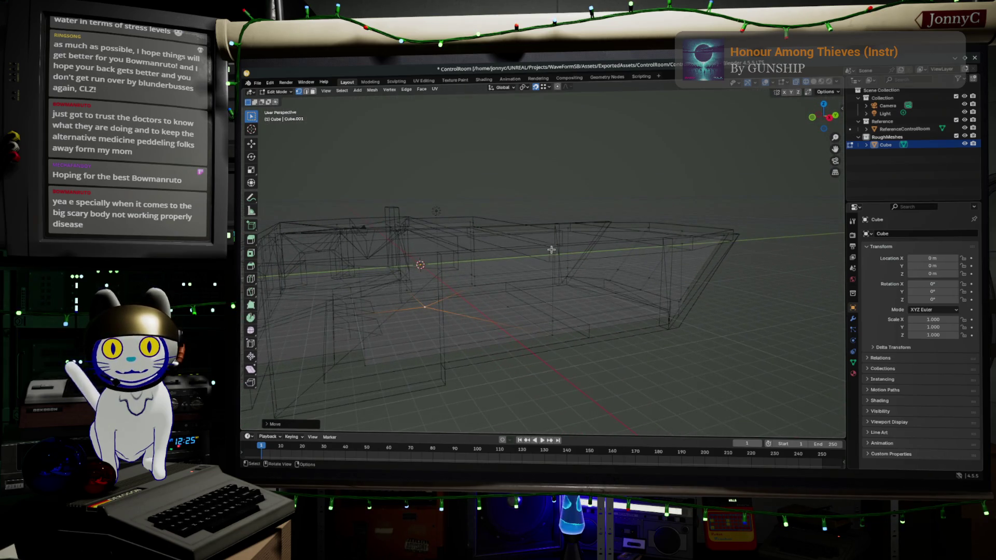
click(553, 254)
click(964, 120)
middle_drag(498, 244, 465, 249)
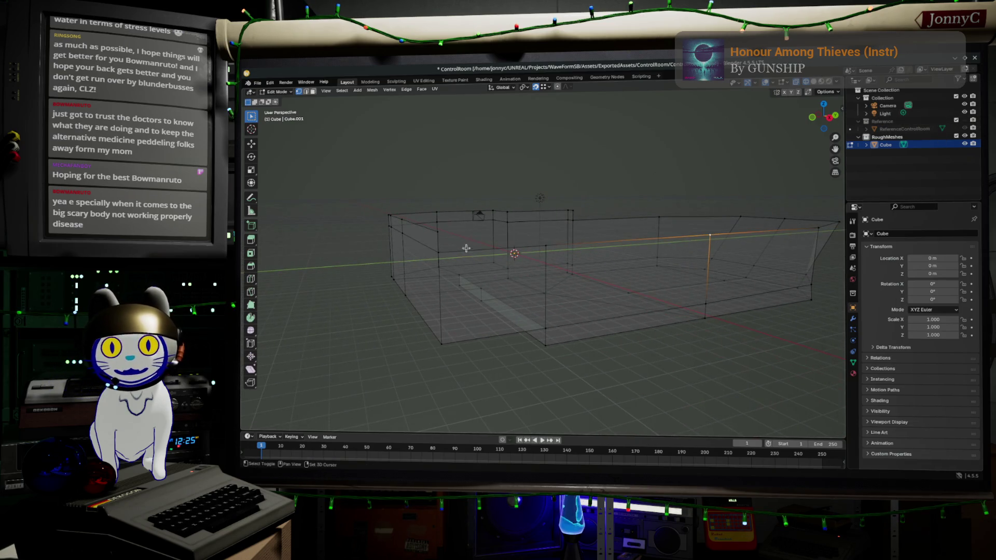
click(525, 246)
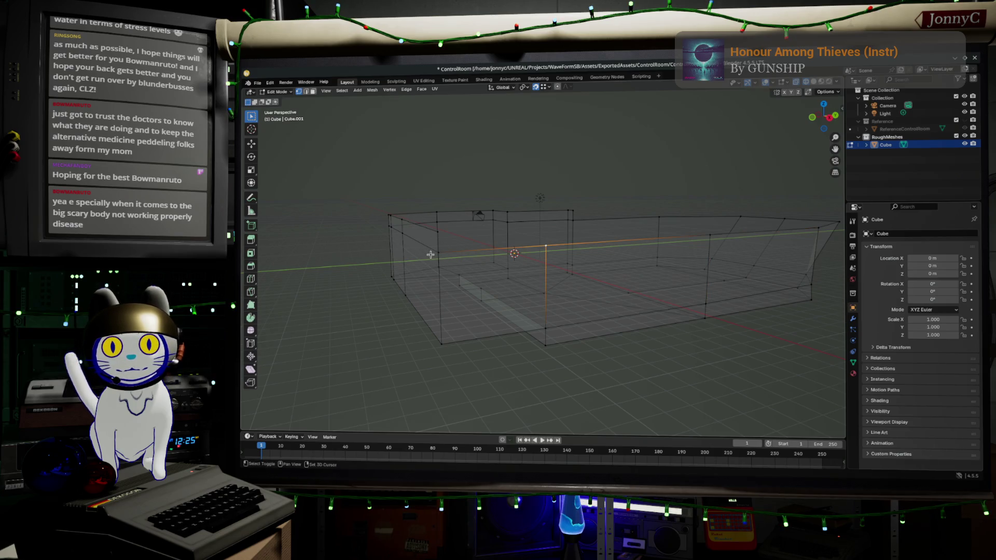
click(705, 236)
click(436, 251)
key(g)
key(z)
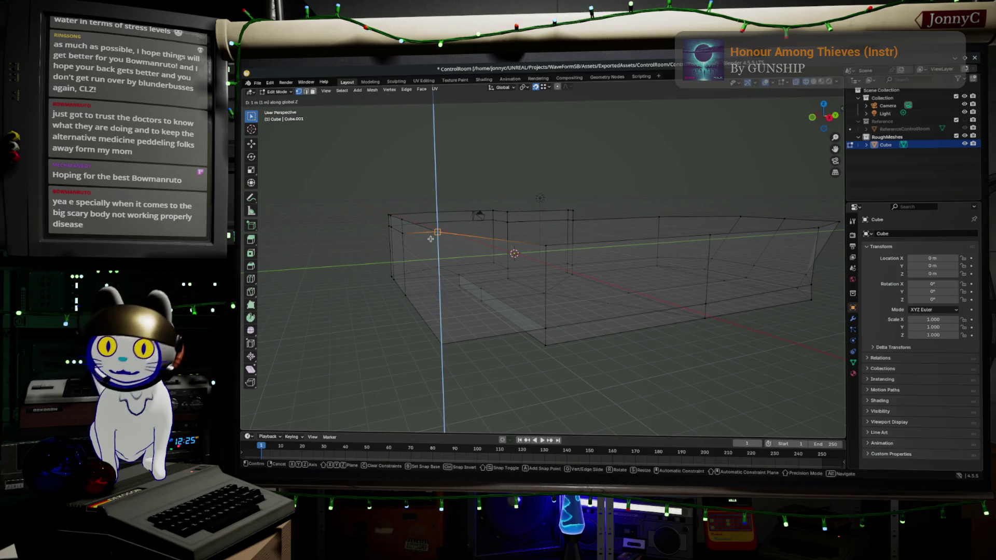
click(447, 247)
key(ctrl+z)
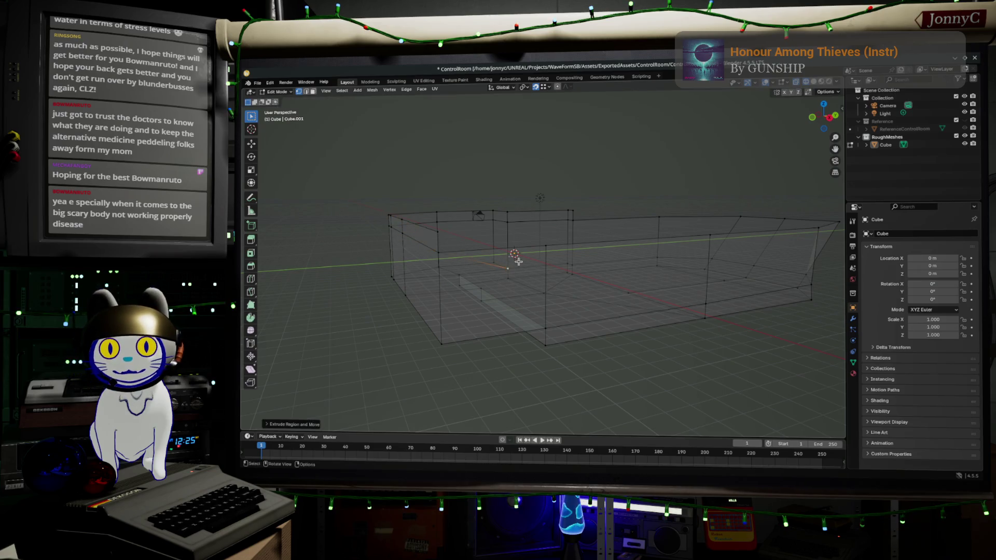
ctrl+click(710, 235)
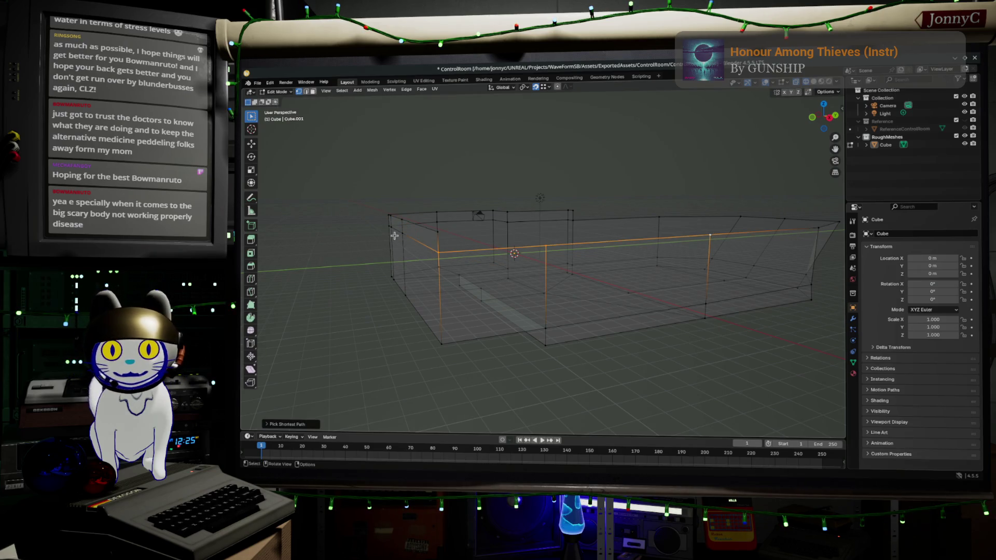
key(e)
click(442, 228)
mouse_move(583, 274)
middle_down()
mouse_move(611, 290)
mouse_move(485, 285)
middle_up()
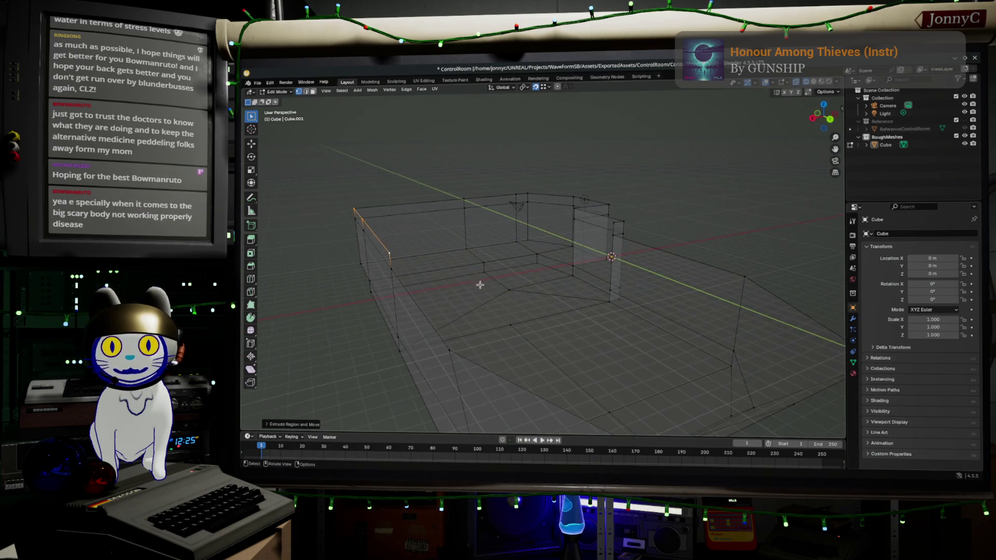
shift+click(390, 266)
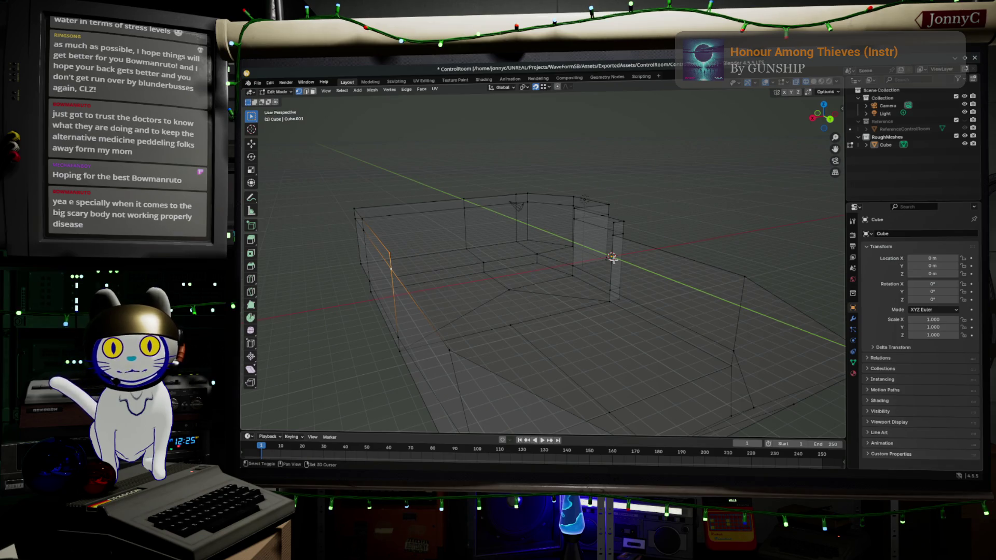
shift+click(613, 235)
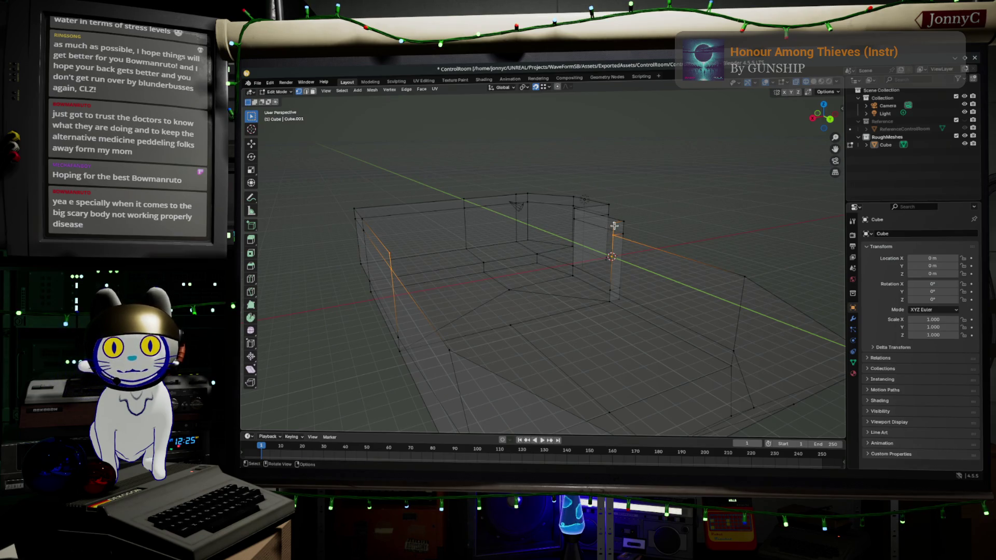
key(f)
key(ctrl+z)
mouse_move(614, 226)
middle_down()
mouse_move(620, 340)
mouse_move(645, 324)
mouse_move(589, 325)
middle_up()
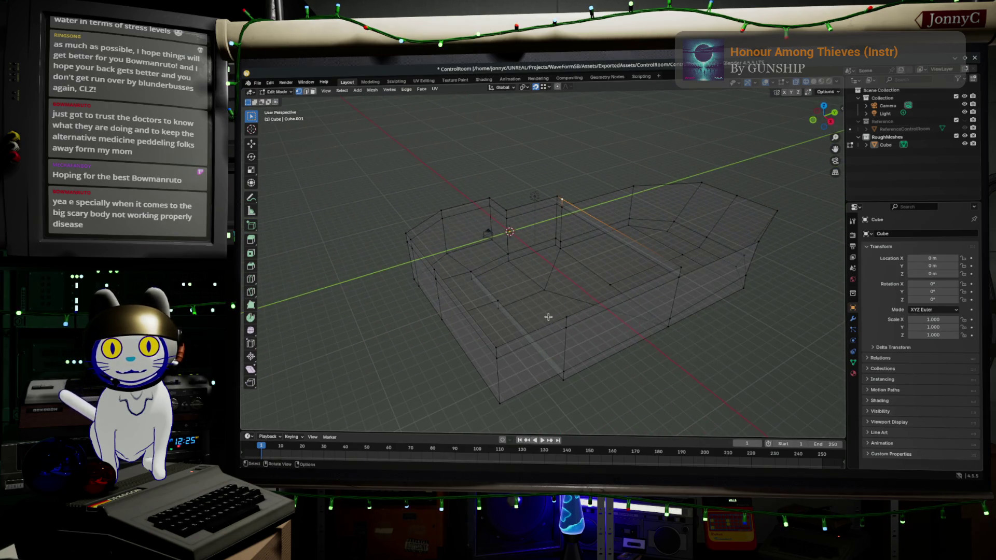
click(567, 314)
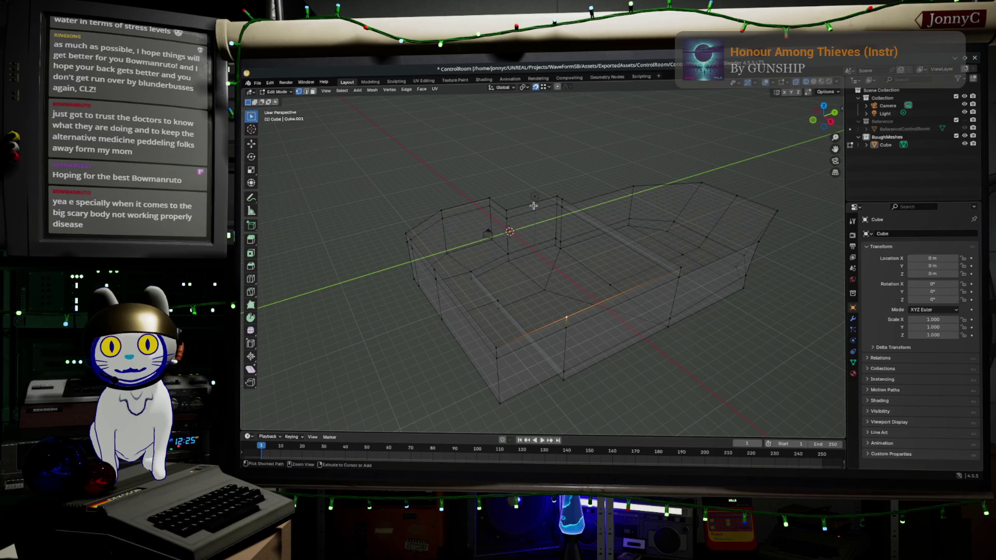
Step: Cut a new centred edge loop into the room shell
mouse_move(555, 231)
middle_down()
mouse_move(600, 251)
mouse_move(594, 209)
mouse_move(560, 231)
mouse_move(478, 215)
mouse_move(560, 247)
mouse_move(591, 241)
middle_up()
key(ctrl+r)
click(590, 203)
right_click(590, 203)
Step: In top view, extrude an edge of the new loop and position it
click(606, 220)
click(823, 109)
key(g)
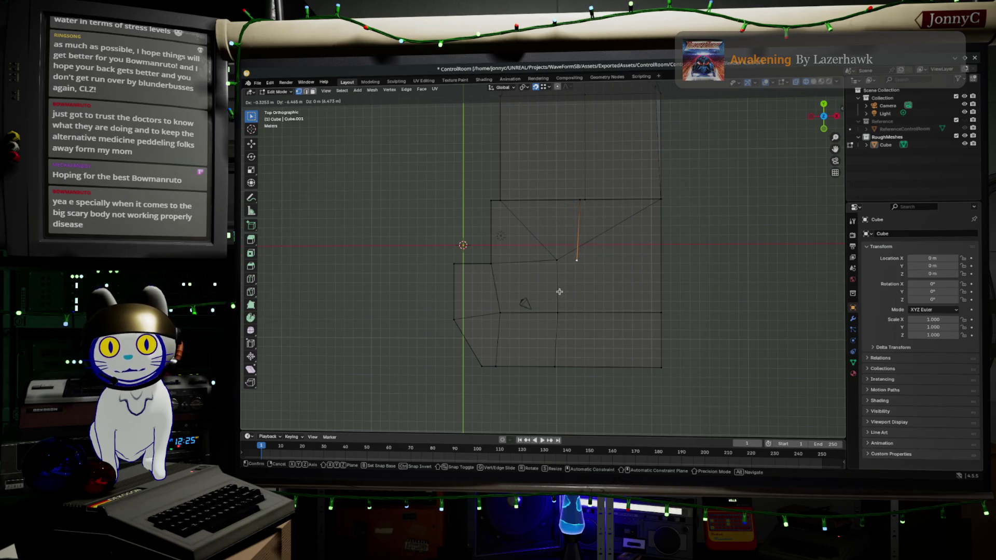
click(559, 292)
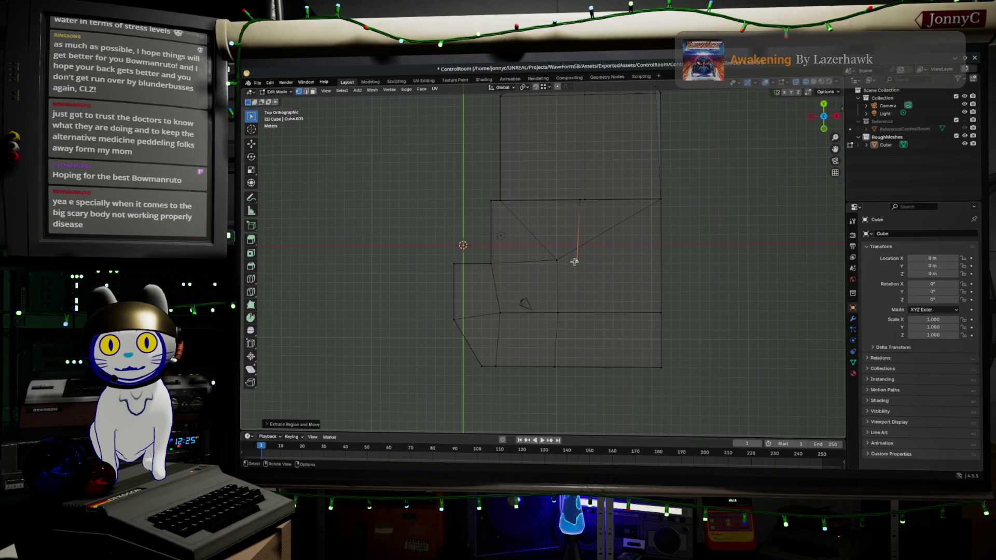
key(g)
click(533, 242)
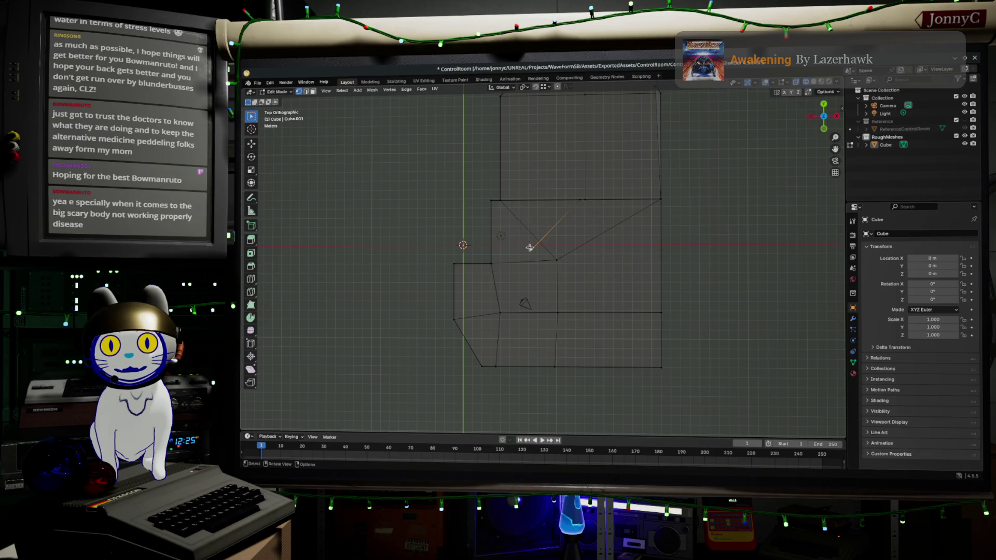
key(g)
click(501, 259)
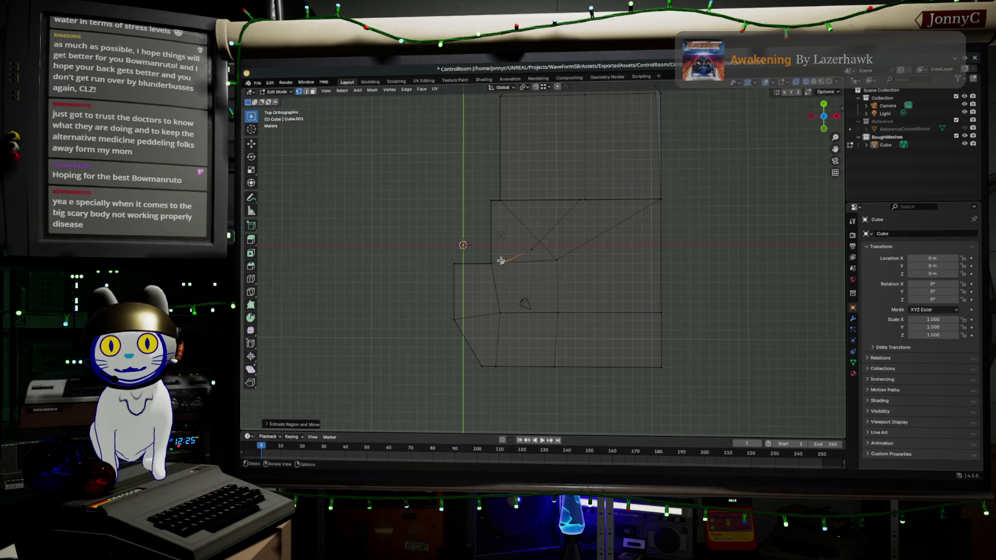
Step: Fill a face between the extruded edge and the top edge
middle_drag(502, 199, 516, 189)
shift+click(517, 189)
key(f)
click(536, 235)
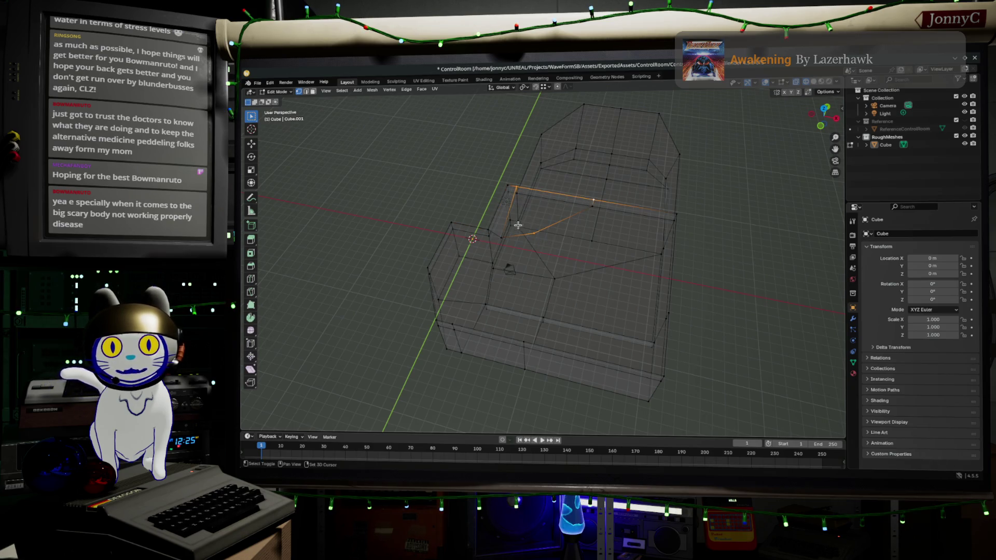
Step: Fill the corner gap with a triangular face, then pick edges near the corner in edge select mode
key(f)
mouse_move(505, 233)
middle_down()
mouse_move(575, 226)
mouse_move(651, 271)
mouse_move(623, 211)
mouse_move(582, 194)
mouse_move(562, 200)
mouse_move(613, 216)
mouse_move(683, 271)
middle_up()
key(2)
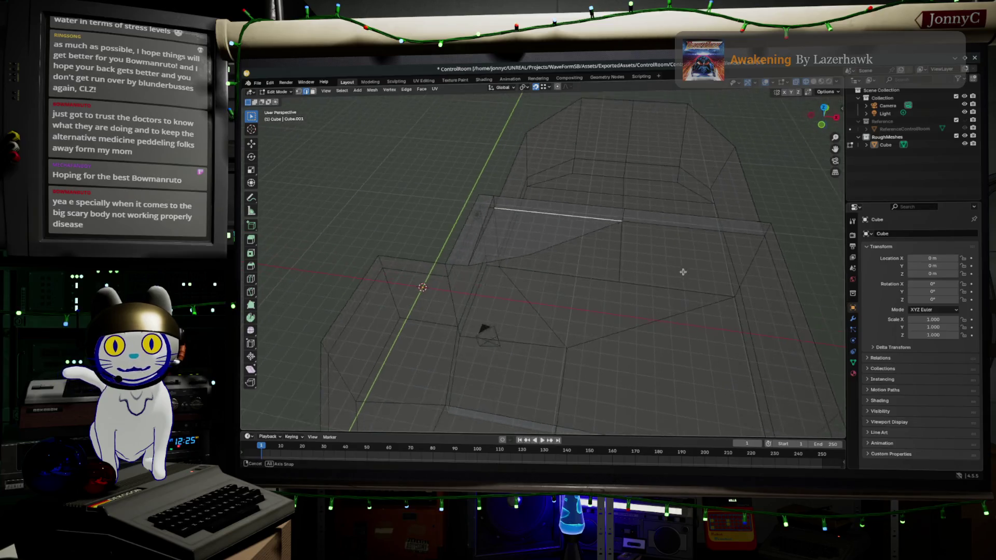
click(607, 203)
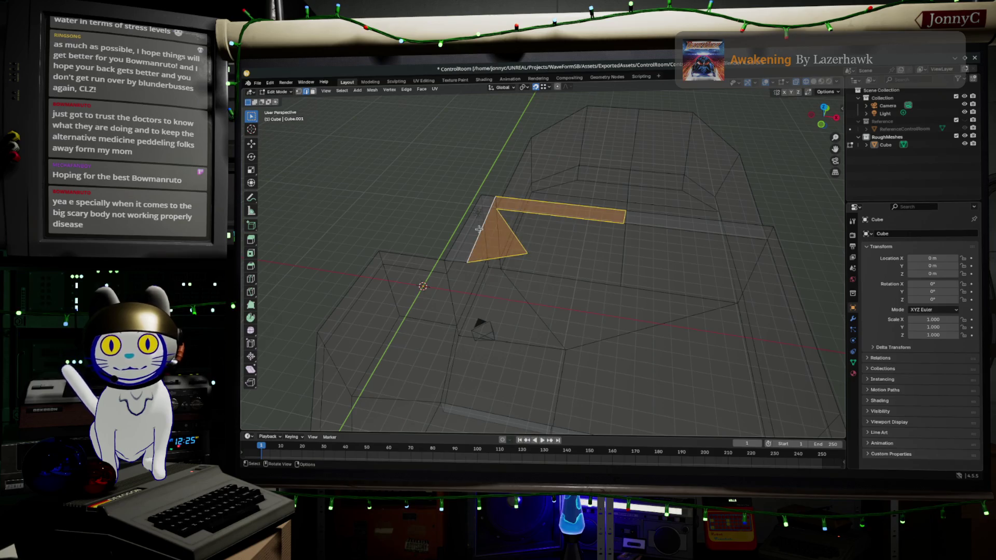
mouse_move(626, 269)
middle_down()
mouse_move(703, 284)
mouse_move(686, 320)
mouse_move(573, 252)
mouse_move(601, 258)
mouse_move(613, 301)
mouse_move(669, 307)
mouse_move(624, 291)
mouse_move(638, 313)
mouse_move(662, 306)
mouse_move(656, 299)
mouse_move(671, 289)
mouse_move(573, 295)
mouse_move(727, 297)
mouse_move(622, 306)
mouse_move(583, 325)
mouse_move(579, 304)
mouse_move(540, 278)
mouse_move(481, 273)
middle_up()
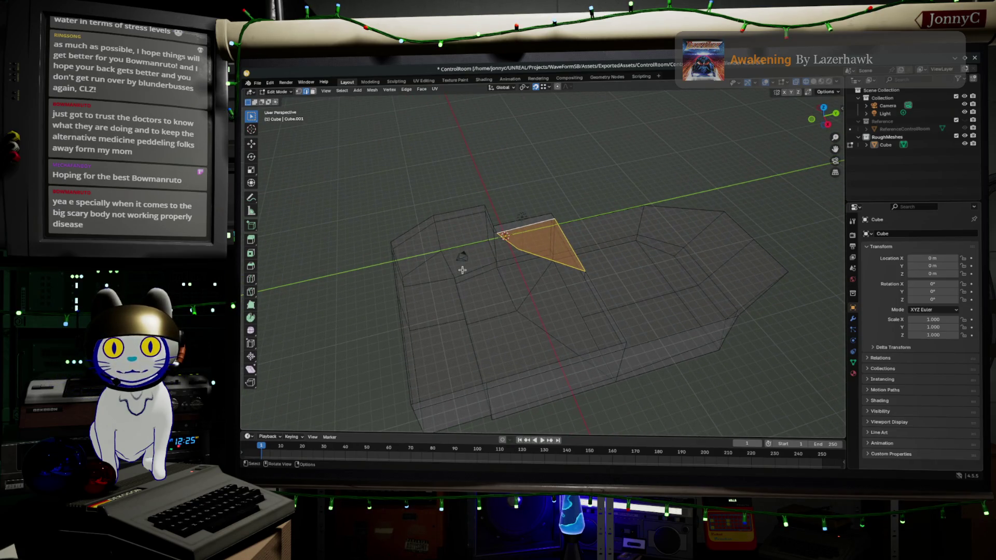
click(442, 274)
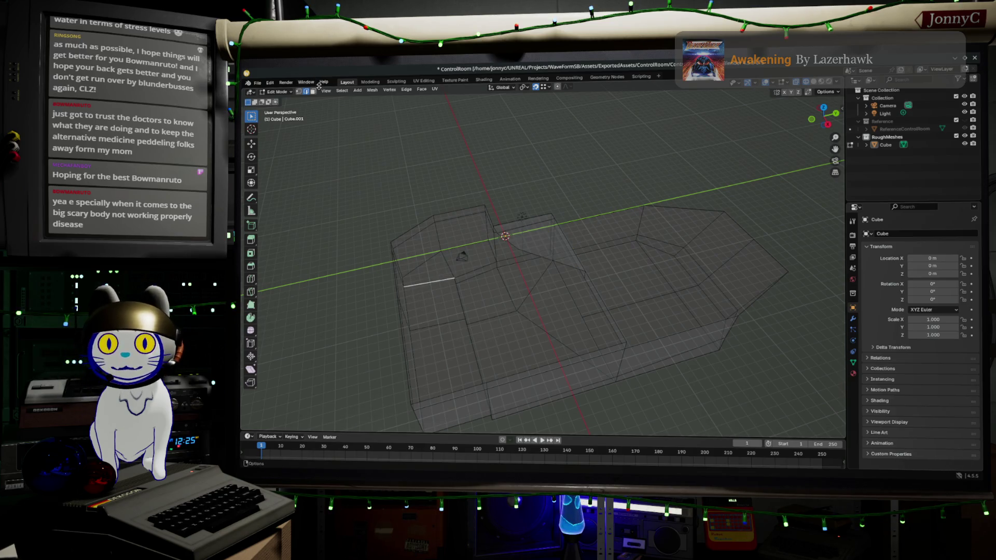
Step: In face select mode, pick the strip of floor faces along one side up to the angled corner face
click(312, 92)
click(442, 367)
ctrl+click(436, 298)
ctrl+click(430, 267)
ctrl+click(476, 253)
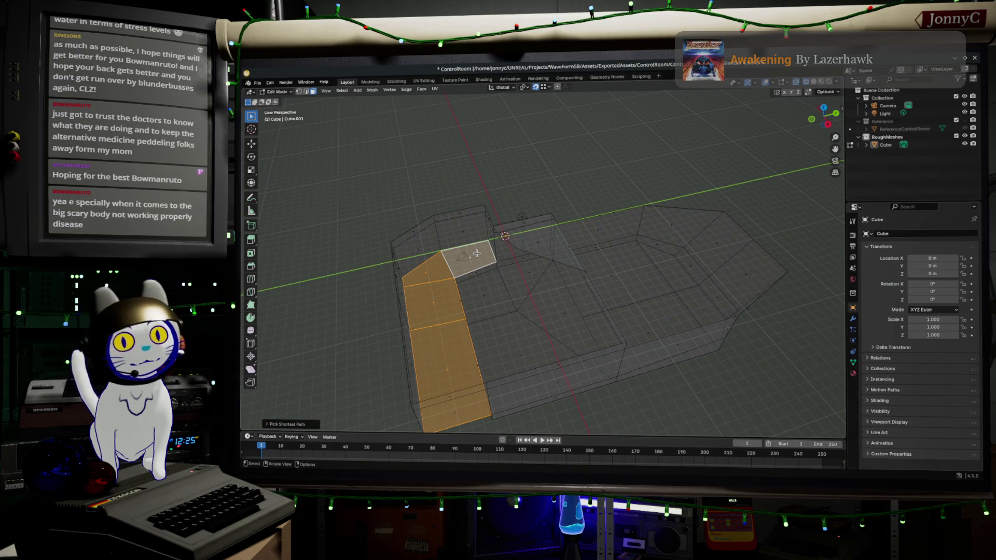
mouse_move(396, 283)
middle_down()
mouse_move(514, 363)
mouse_move(514, 344)
mouse_move(482, 323)
mouse_move(613, 347)
middle_up()
key(g)
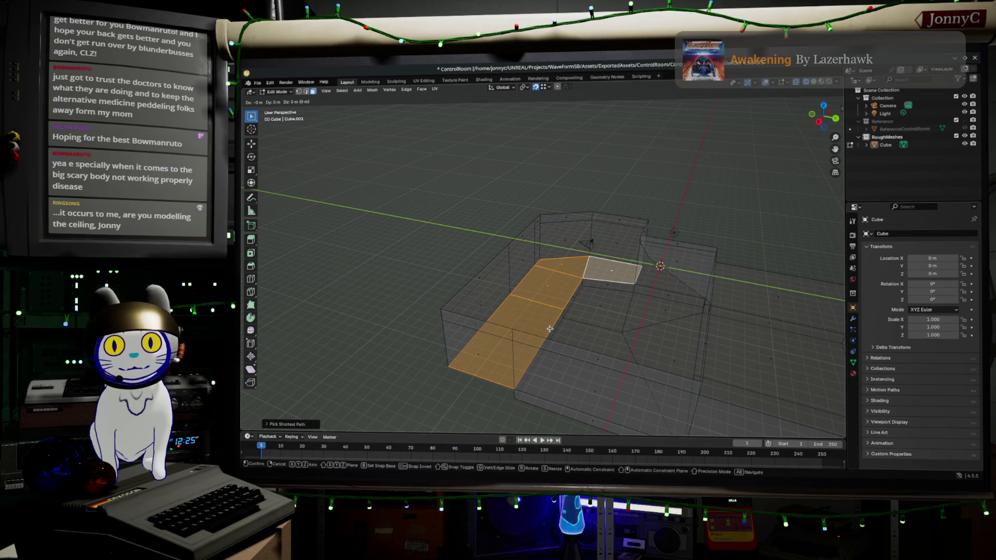
mouse_move(550, 328)
mouse_down()
mouse_move(467, 280)
mouse_move(539, 244)
mouse_move(610, 229)
mouse_up()
key(ctrl+z)
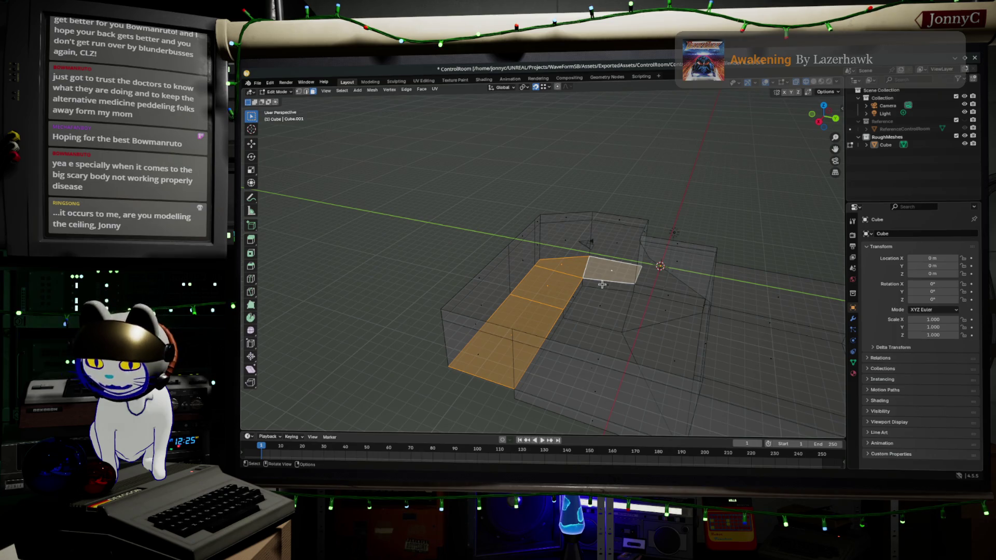
mouse_move(593, 280)
mouse_down()
mouse_move(596, 218)
mouse_move(623, 205)
mouse_move(571, 319)
mouse_up()
mouse_move(571, 319)
middle_down()
mouse_move(481, 192)
mouse_move(533, 156)
mouse_move(638, 258)
middle_up()
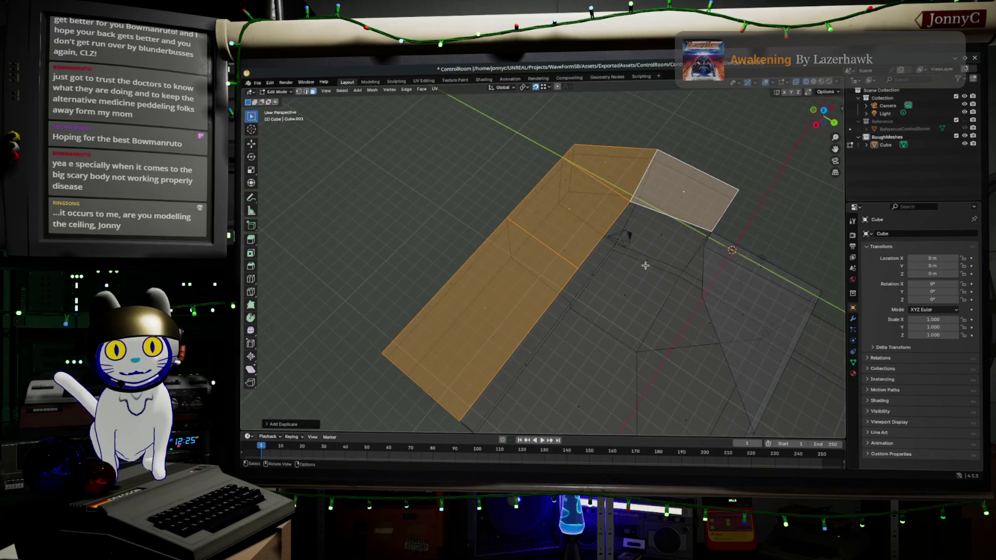
mouse_move(724, 302)
middle_down()
mouse_move(655, 336)
mouse_move(642, 373)
mouse_move(639, 63)
middle_up()
key(alt+a)
mouse_move(666, 301)
middle_down()
mouse_move(606, 361)
mouse_move(607, 340)
middle_up()
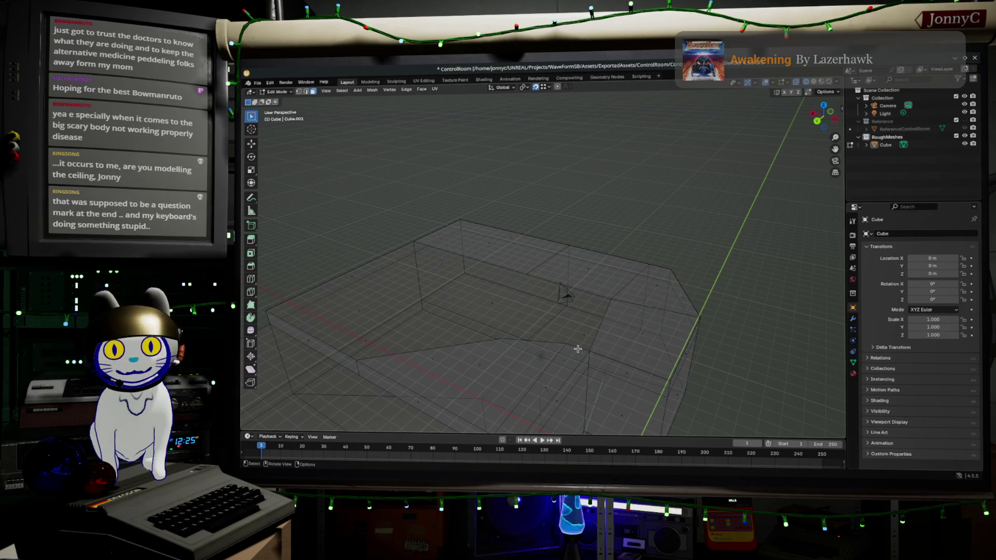
mouse_move(533, 314)
middle_down()
mouse_move(591, 318)
mouse_move(652, 301)
mouse_move(677, 322)
middle_up()
mouse_move(647, 241)
middle_down()
mouse_move(654, 248)
mouse_move(651, 194)
mouse_move(611, 249)
mouse_move(529, 310)
mouse_move(569, 293)
mouse_move(583, 260)
middle_up()
click(533, 339)
shift+click(534, 338)
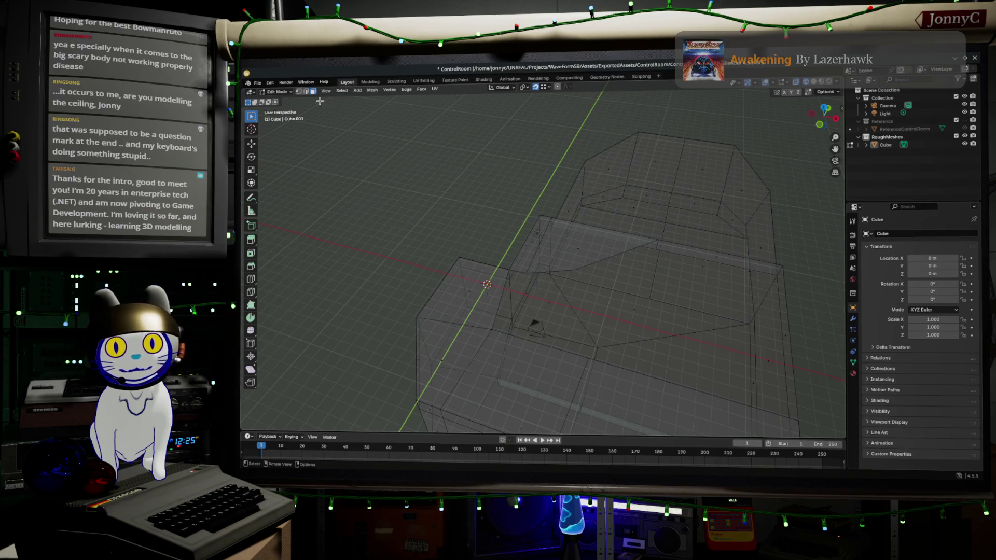
click(306, 92)
click(550, 346)
shift+click(514, 271)
shift+click(501, 294)
key(f)
key(ctrl+z)
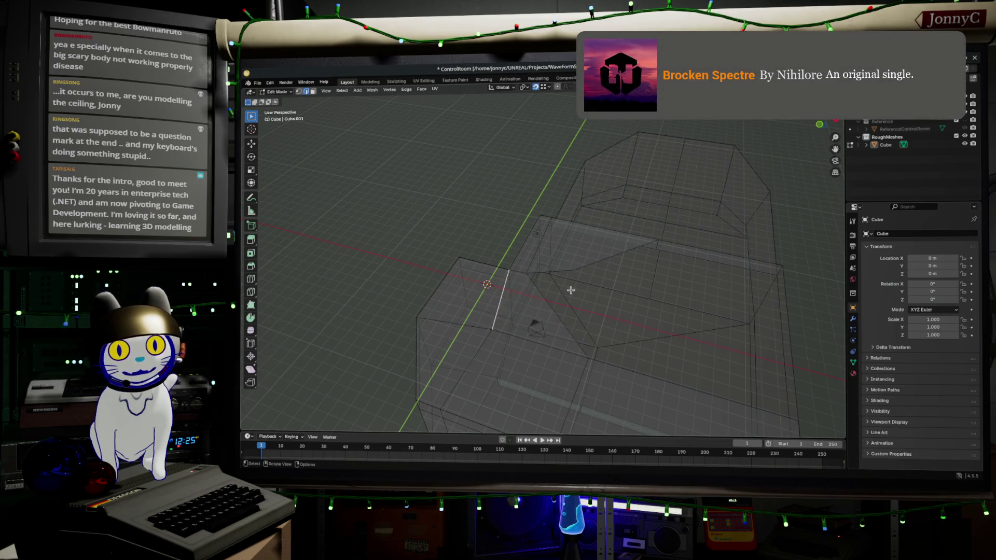
click(562, 271)
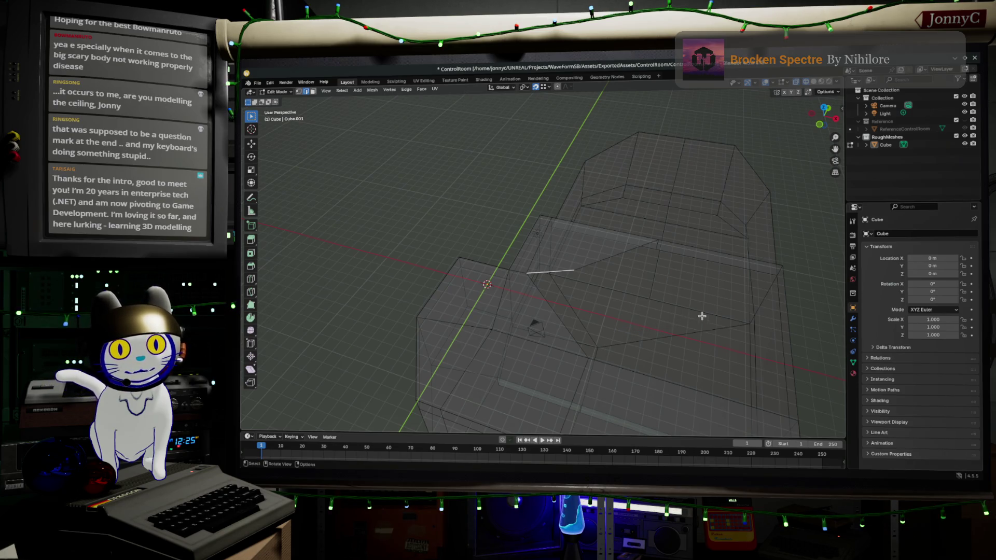
mouse_move(720, 320)
middle_down()
mouse_move(736, 358)
mouse_move(669, 342)
mouse_move(650, 284)
middle_up()
click(535, 227)
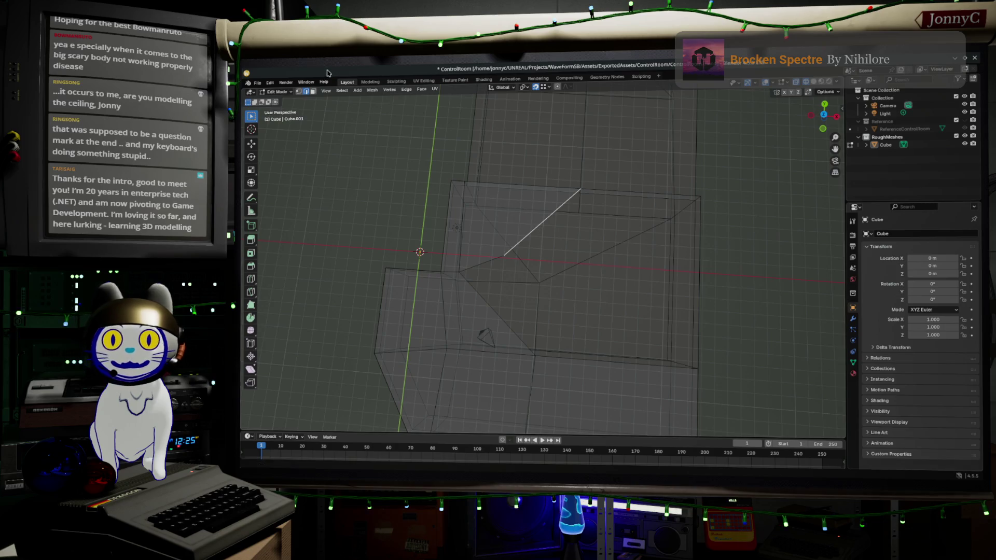
Step: In top view, move the slanted-corner vertex left and down toward the lower corner
shift+click(300, 93)
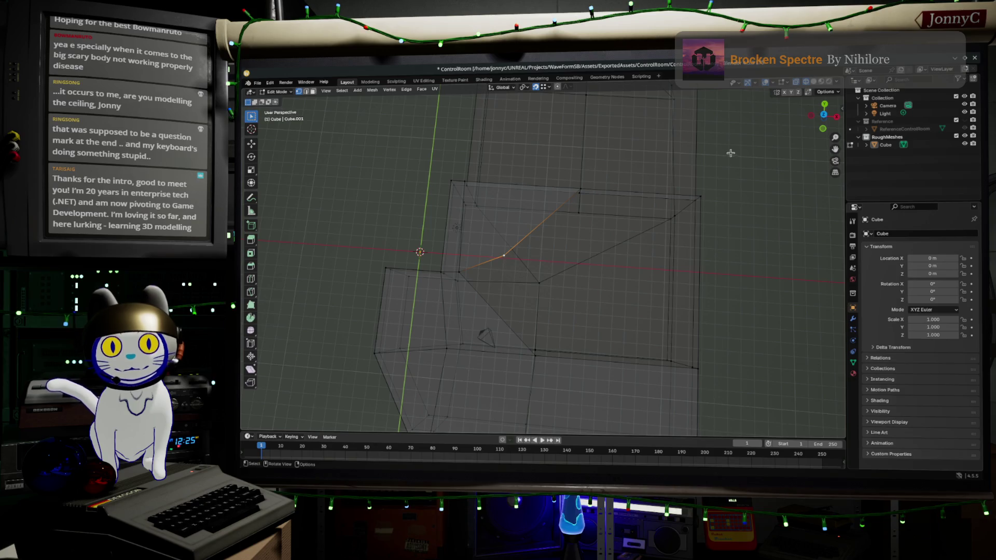
click(824, 115)
key(g)
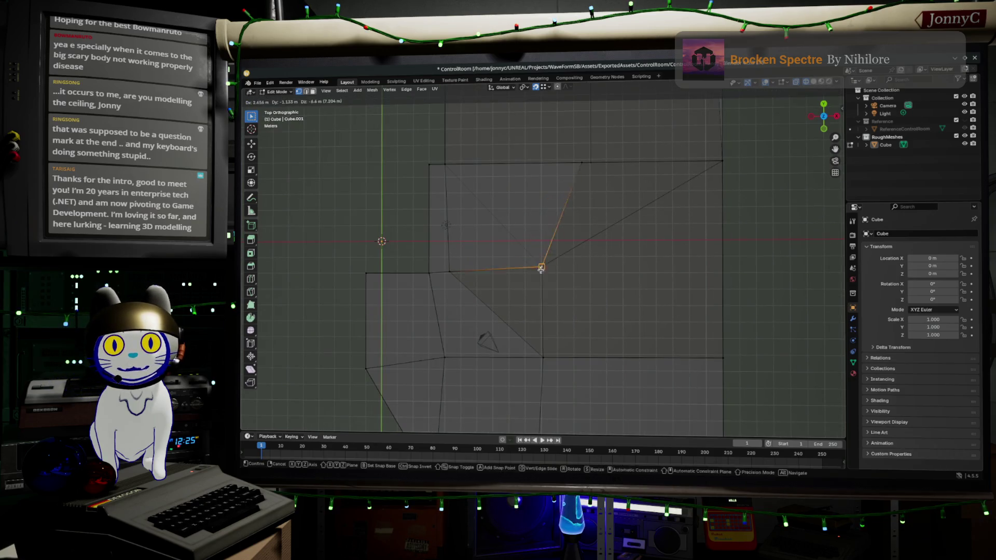
click(563, 270)
key(g)
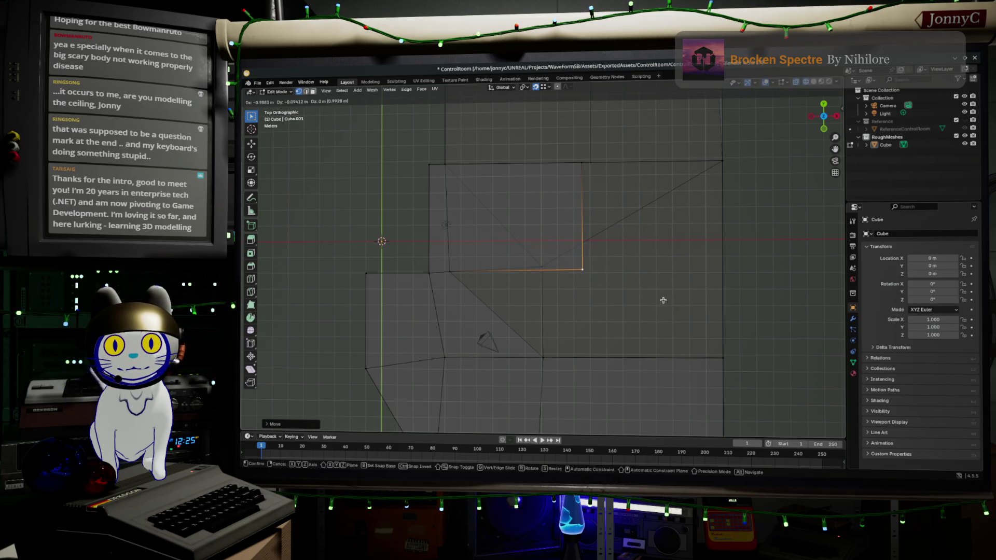
click(662, 298)
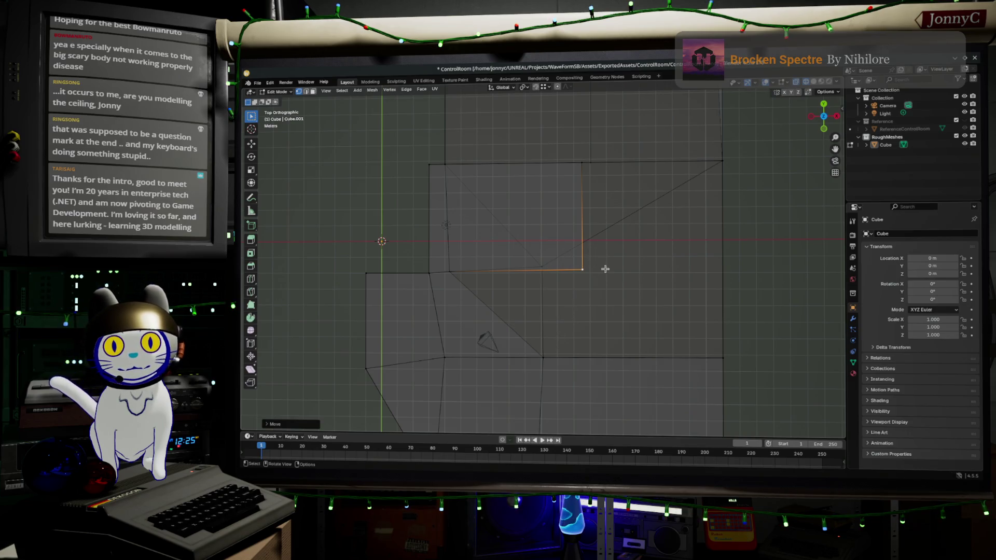
key(g)
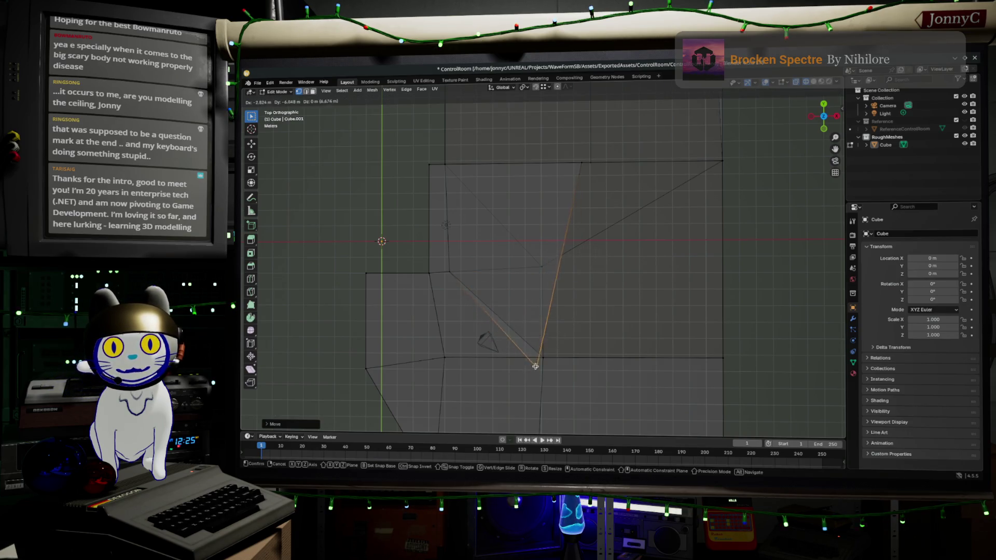
click(543, 356)
mouse_move(543, 357)
middle_down()
mouse_move(595, 329)
mouse_move(545, 275)
mouse_move(533, 285)
middle_up()
Step: Merge the selected nearby vertices at their centre
shift+click(449, 335)
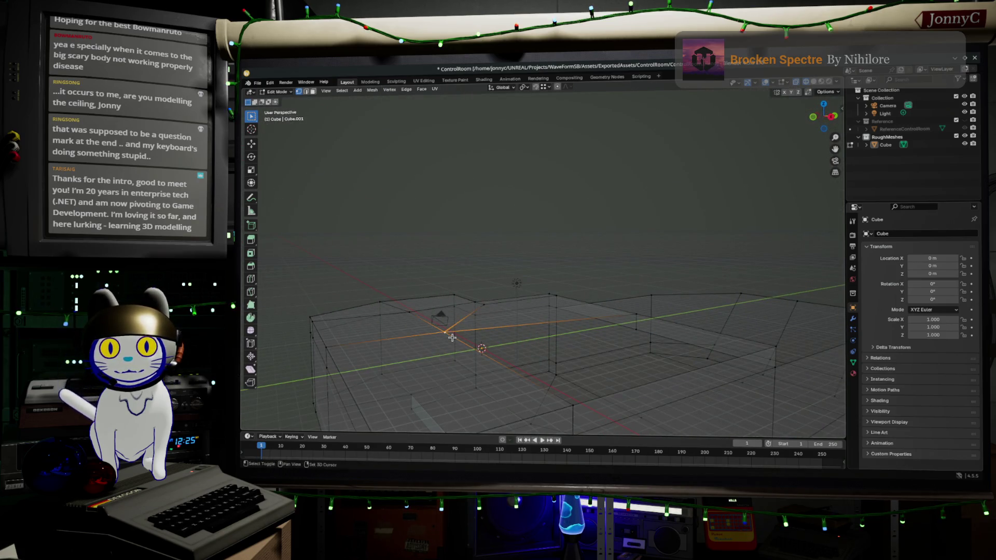
key(m)
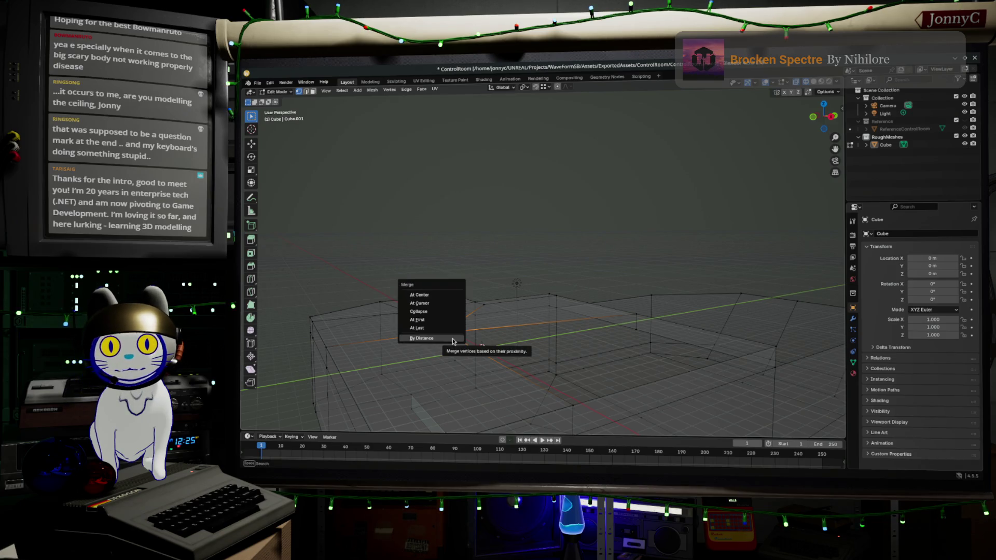
click(455, 294)
Step: Select the corner vertices and fill a face at the slanted corner
mouse_move(553, 334)
middle_down()
mouse_move(581, 363)
mouse_move(596, 282)
middle_up()
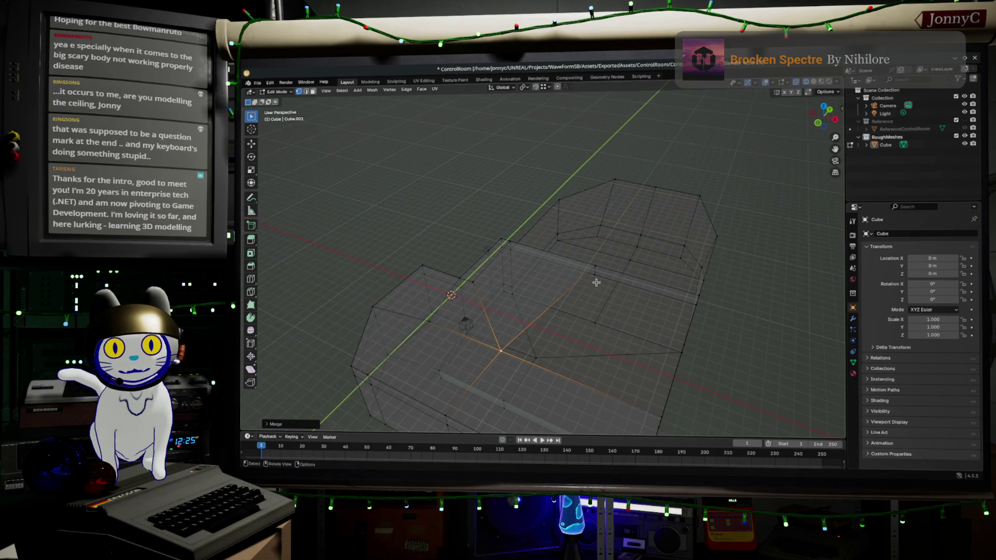
click(596, 269)
shift+click(698, 295)
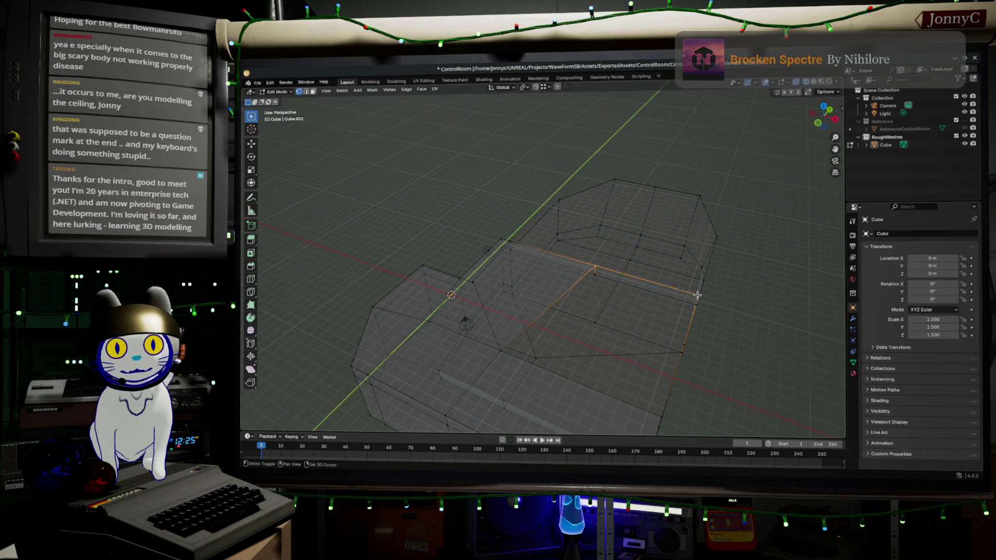
mouse_move(663, 402)
middle_down()
mouse_move(527, 368)
mouse_move(473, 315)
middle_up()
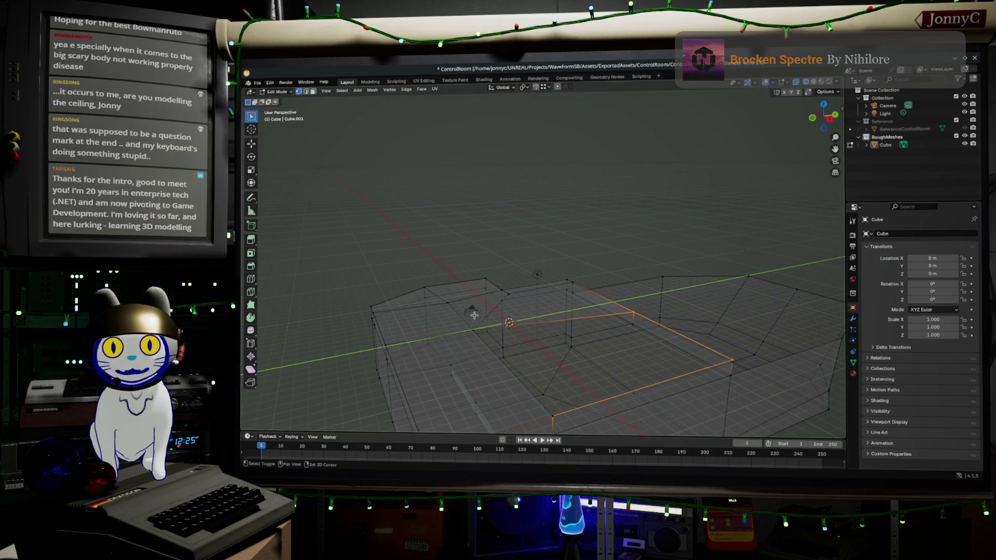
shift+click(470, 329)
click(473, 330)
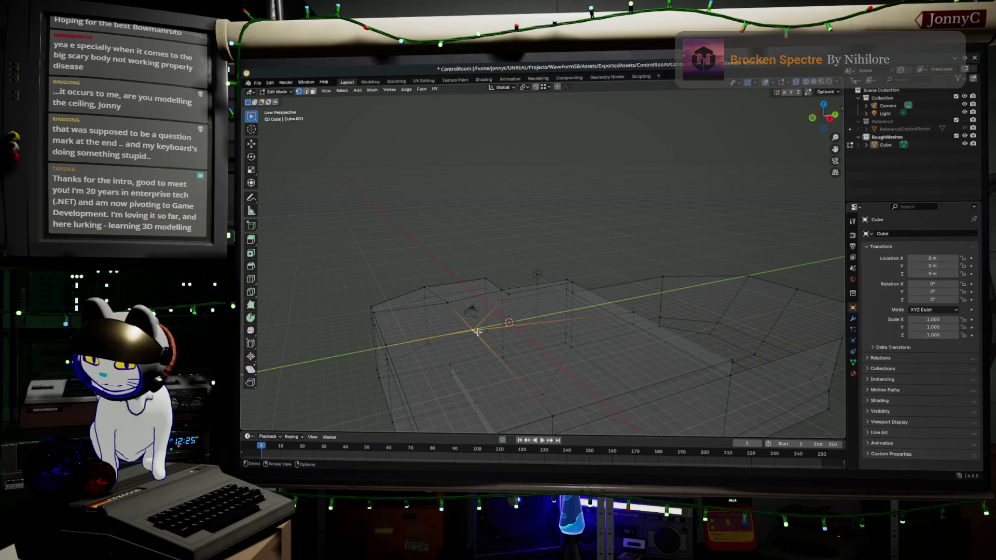
Step: Merge the whole mesh by distance, removing 9 doubled vertices
key(a)
key(m)
click(470, 380)
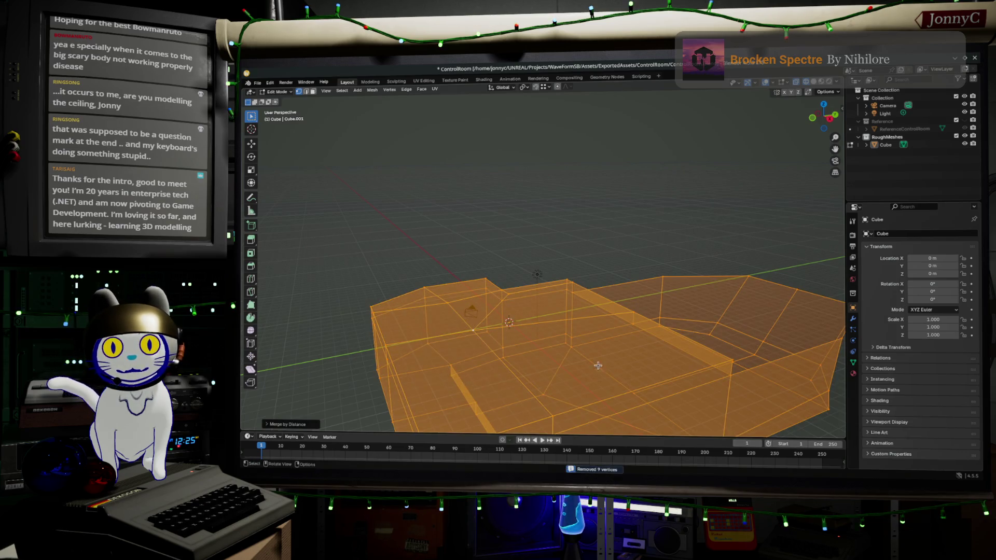
middle_drag(627, 292, 555, 298)
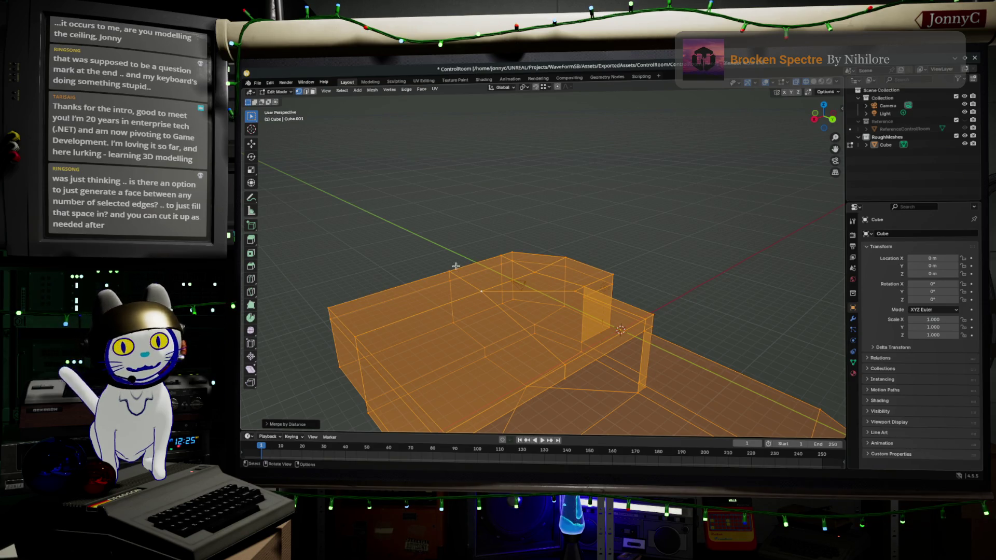
mouse_move(519, 248)
middle_down()
mouse_move(472, 198)
mouse_move(495, 304)
mouse_move(542, 322)
mouse_move(551, 303)
mouse_move(529, 285)
middle_up()
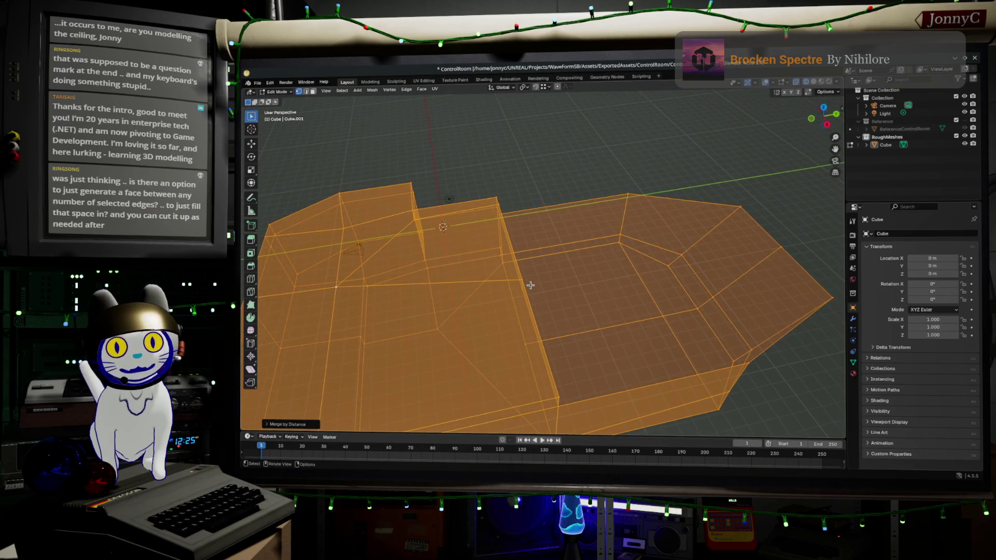
click(524, 294)
Step: Extrude new edges from the shell's corner vertices out to the cursor positions
key(KP_7)
key(e)
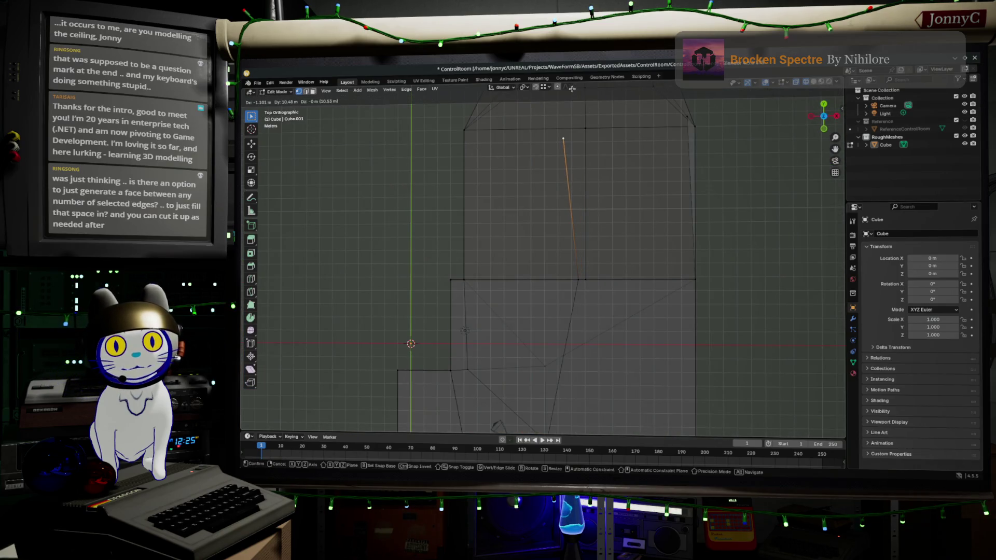
click(584, 432)
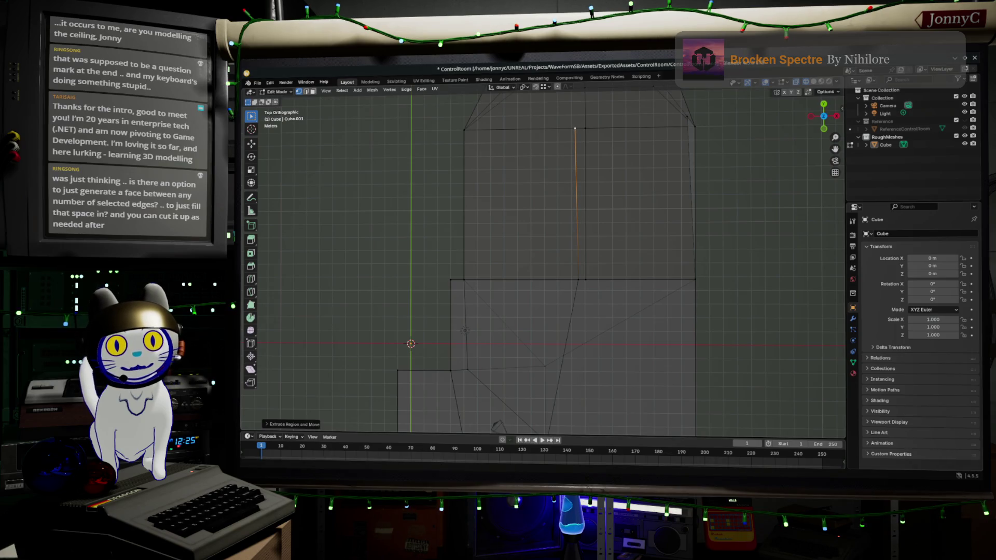
middle_drag(705, 103, 696, 410)
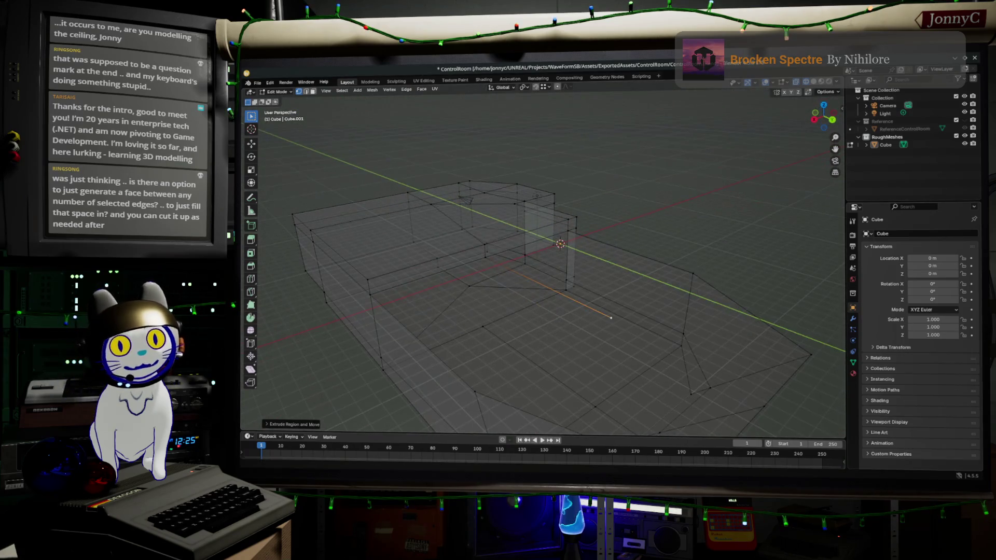
ctrl+right_click(693, 270)
middle_drag(678, 343, 820, 394)
click(805, 397)
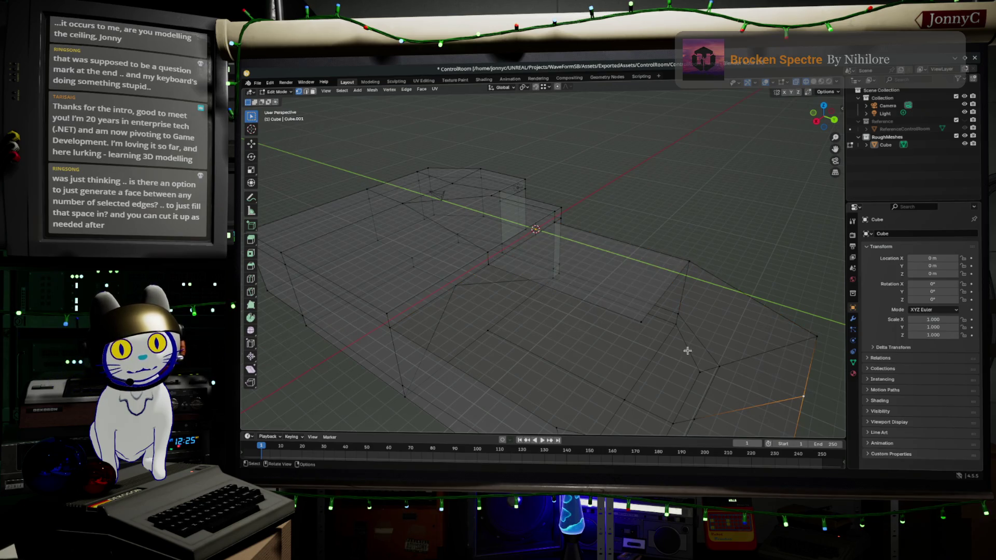
ctrl+right_click(635, 323)
mouse_move(635, 323)
middle_down()
mouse_move(573, 332)
mouse_move(610, 318)
middle_up()
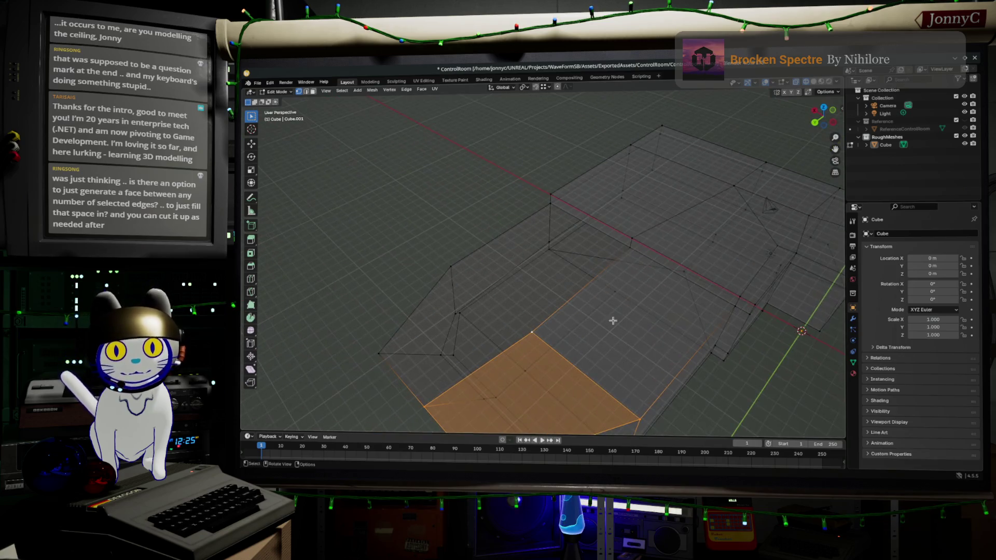
Step: Fill quad faces between the selected corner vertices to close the floor gaps
click(530, 333)
ctrl+click(451, 265)
key(f)
click(450, 265)
shift+click(550, 205)
shift+click(535, 334)
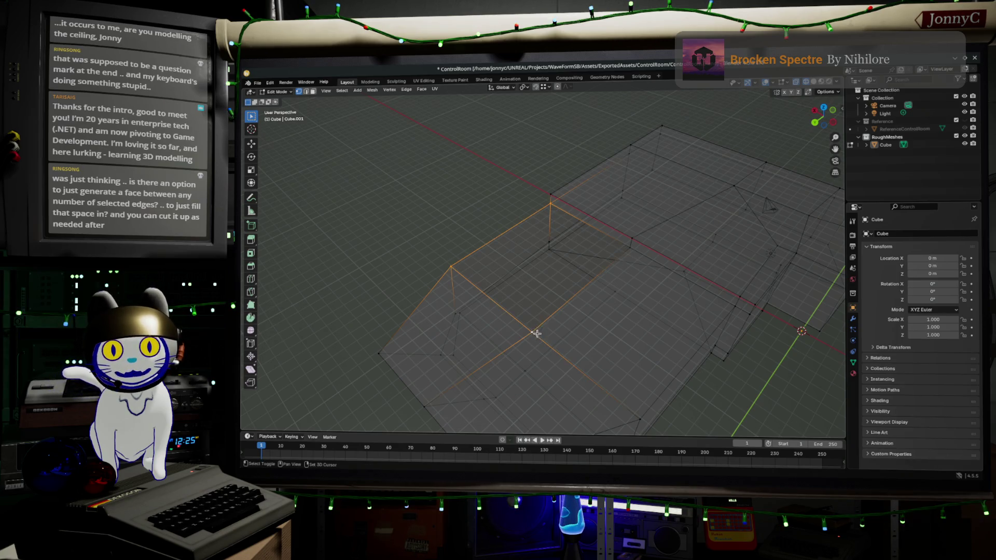
shift+click(631, 247)
key(f)
mouse_move(604, 338)
middle_down()
mouse_move(630, 319)
mouse_move(622, 306)
middle_up()
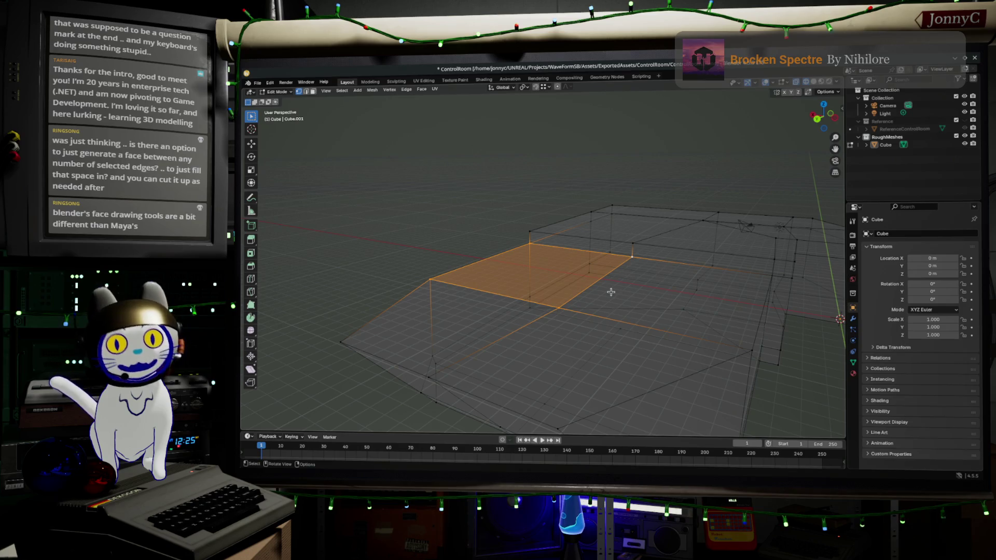
middle_drag(629, 300, 648, 320)
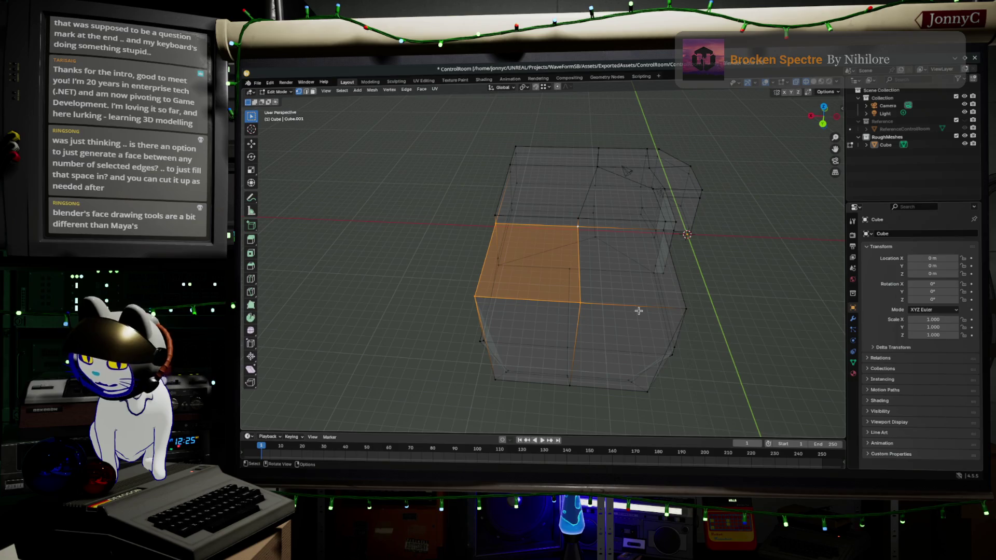
key(F3)
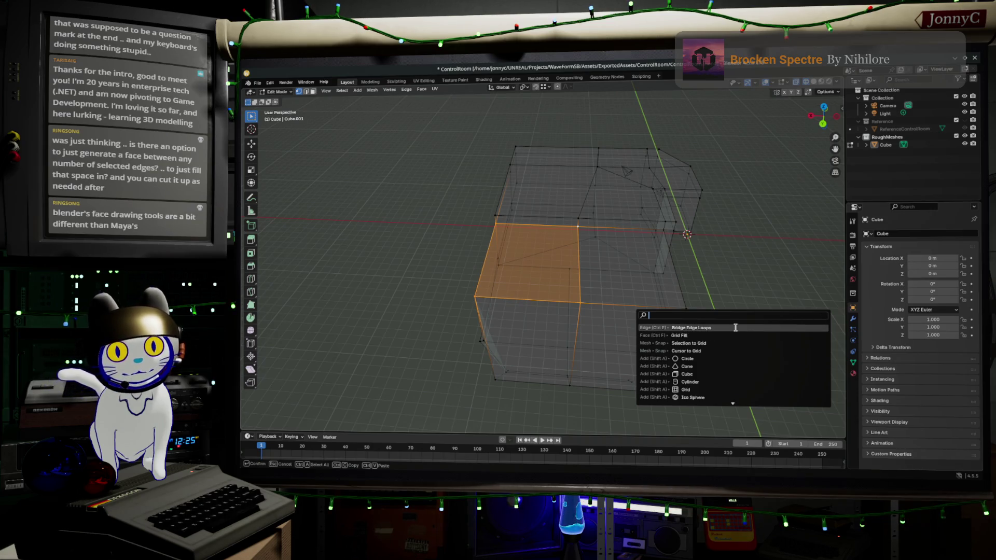
key(Escape)
mouse_move(741, 221)
middle_down()
mouse_move(704, 210)
mouse_move(627, 286)
middle_up()
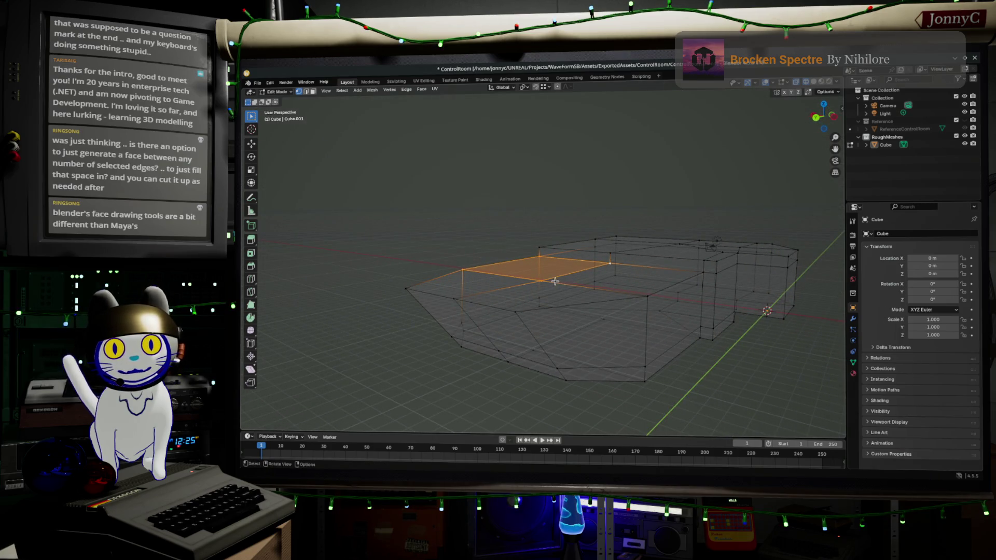
click(545, 281)
click(306, 91)
mouse_move(501, 274)
middle_down()
mouse_move(531, 306)
mouse_move(522, 301)
middle_up()
click(540, 298)
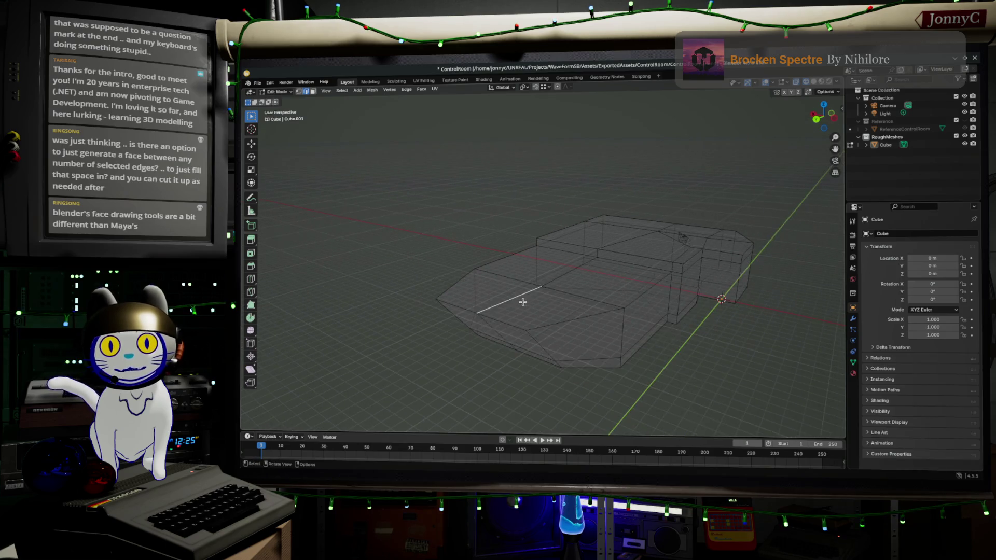
middle_drag(460, 182, 518, 182)
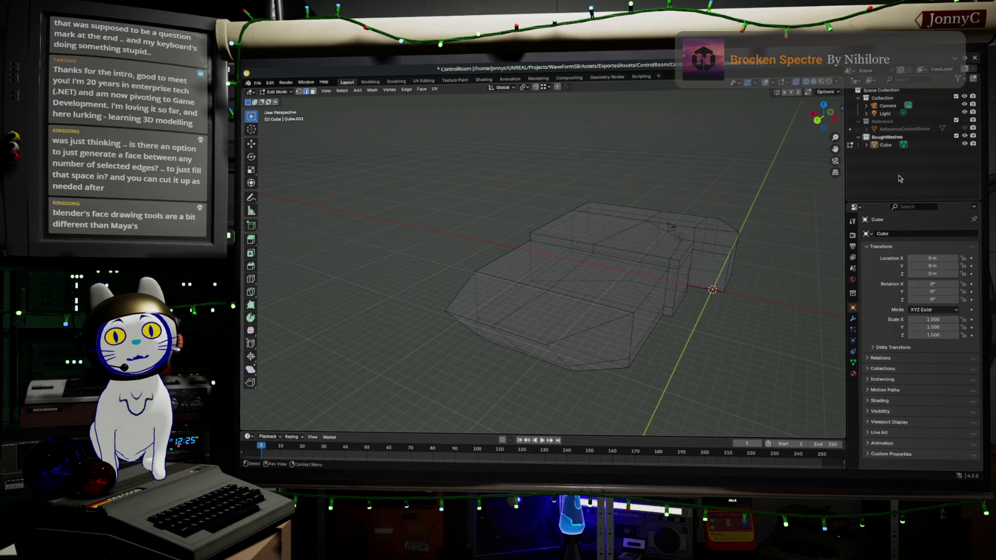
Step: In the Outliner, change the Cube's name to 'ControlRoomShell' under RoughMeshes
double_click(884, 146)
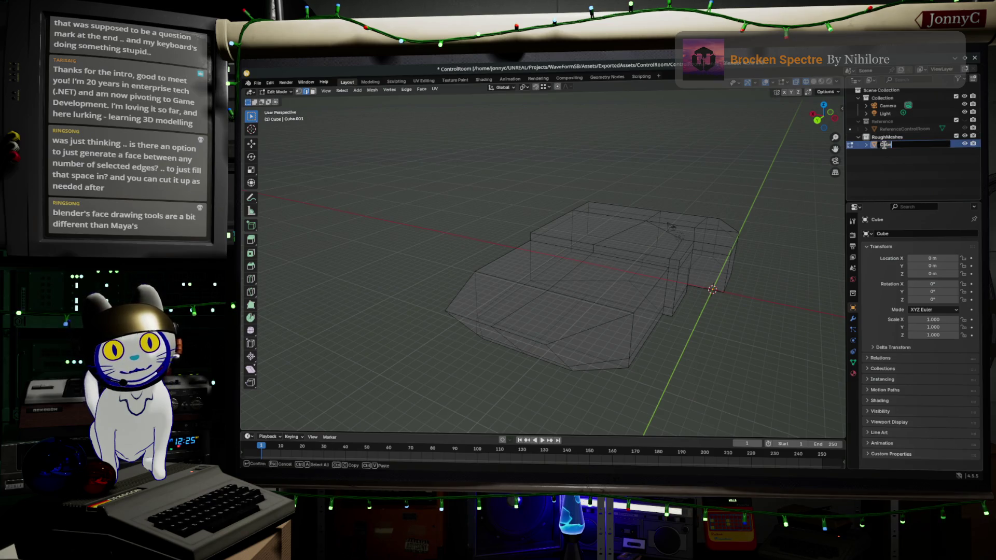
key(BackSpace)
text(ControlRoom)
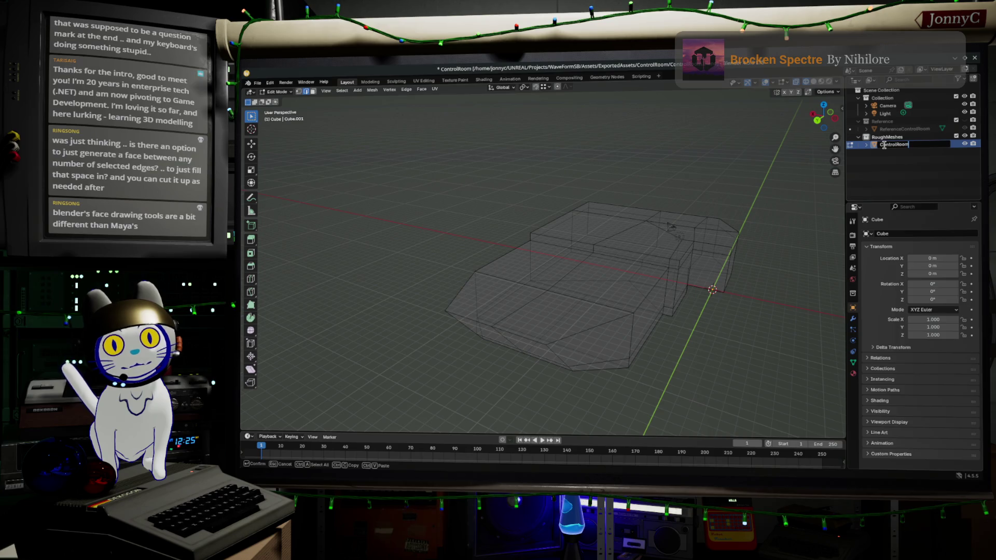
text(Shell)
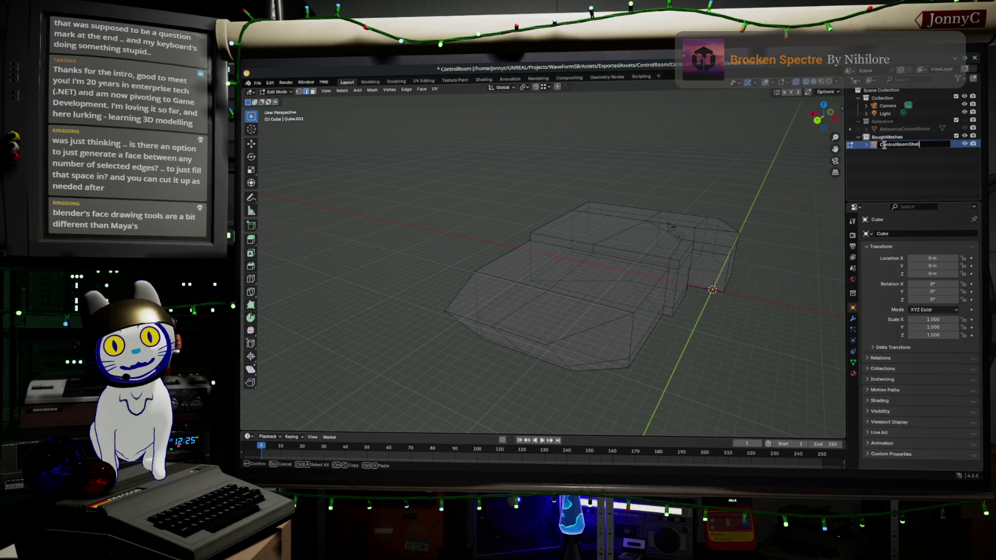
key(Return)
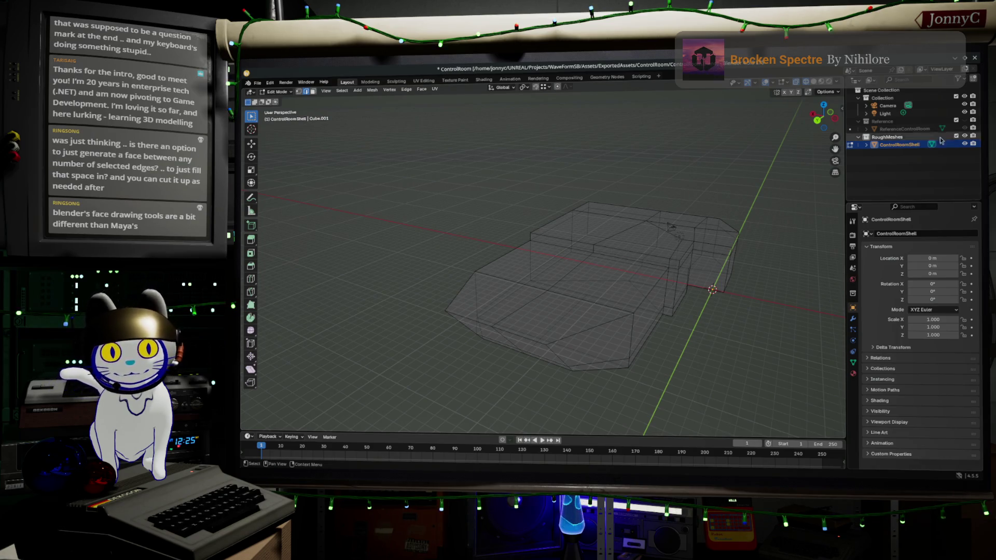
click(918, 138)
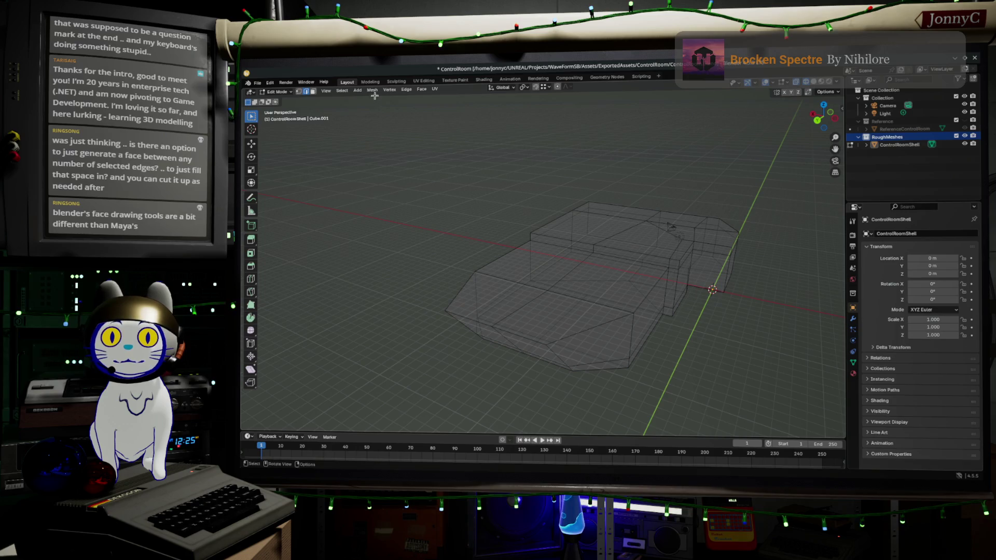
Step: Switch to Object Mode and add a Curve > Circle at the 3D cursor
key(Tab)
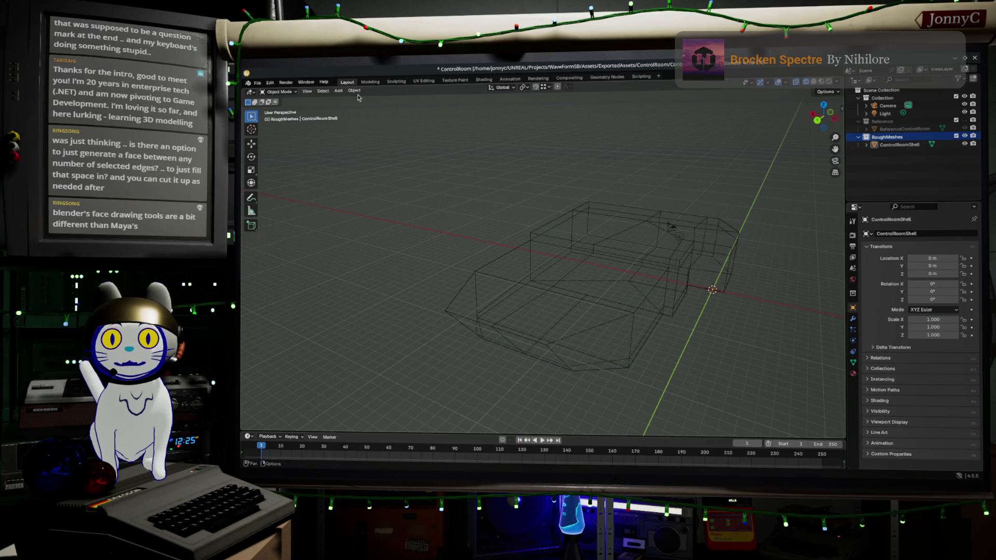
click(357, 94)
mouse_move(382, 101)
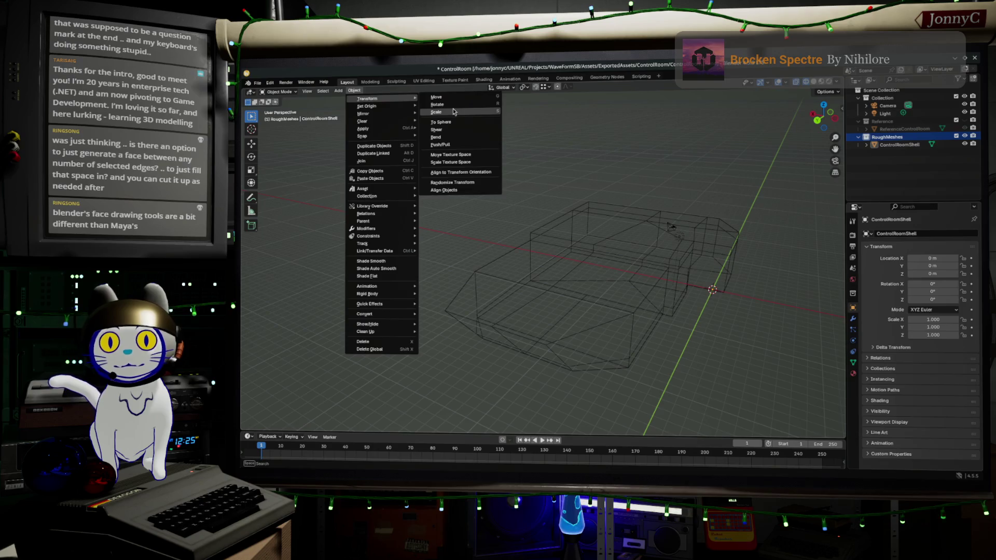
mouse_move(415, 105)
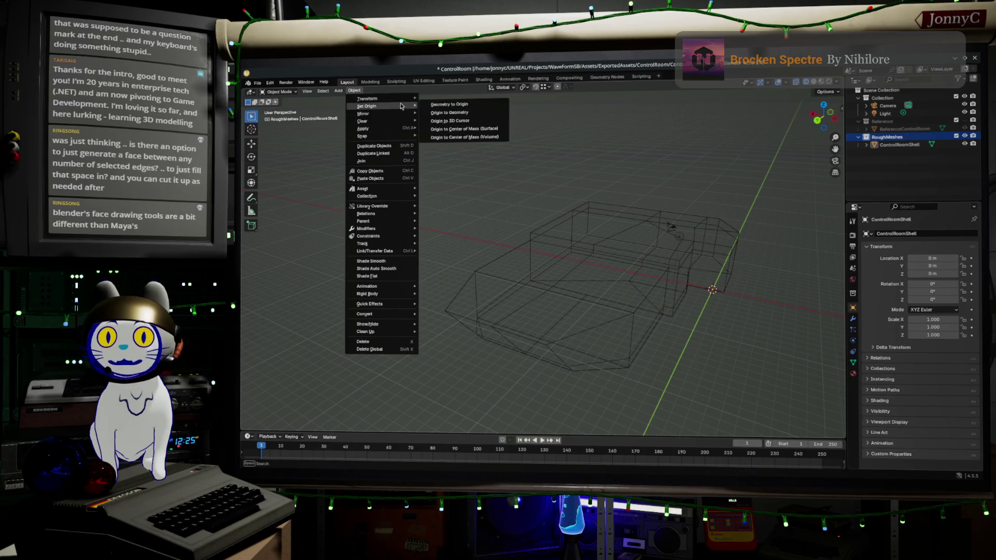
mouse_move(338, 91)
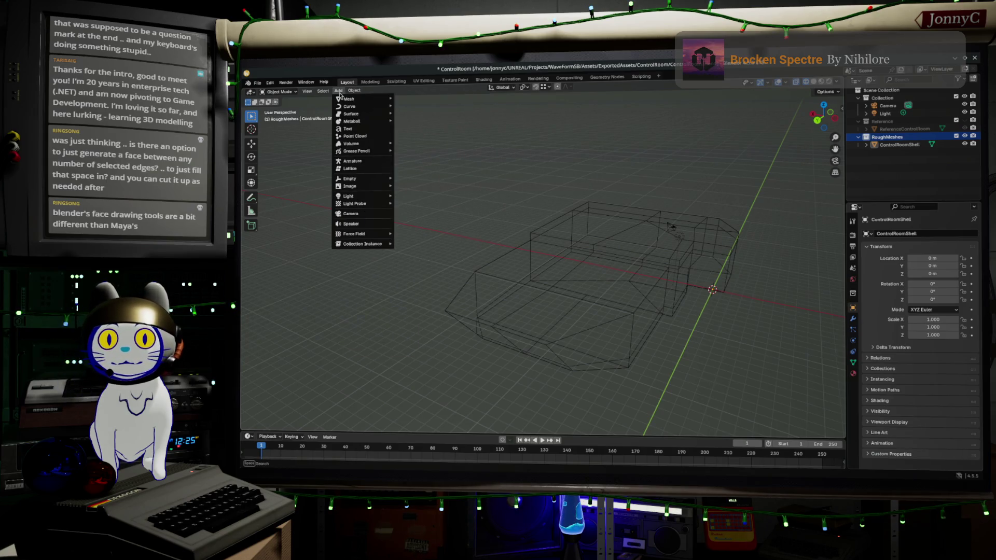
click(413, 112)
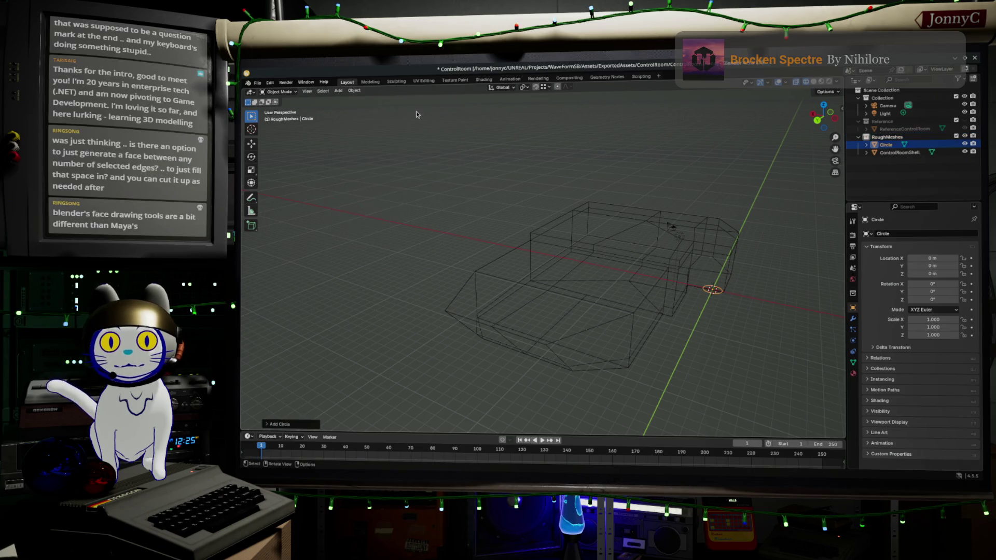
Step: Move the new circle above the shell and switch the viewport to solid shading
key(g)
click(609, 113)
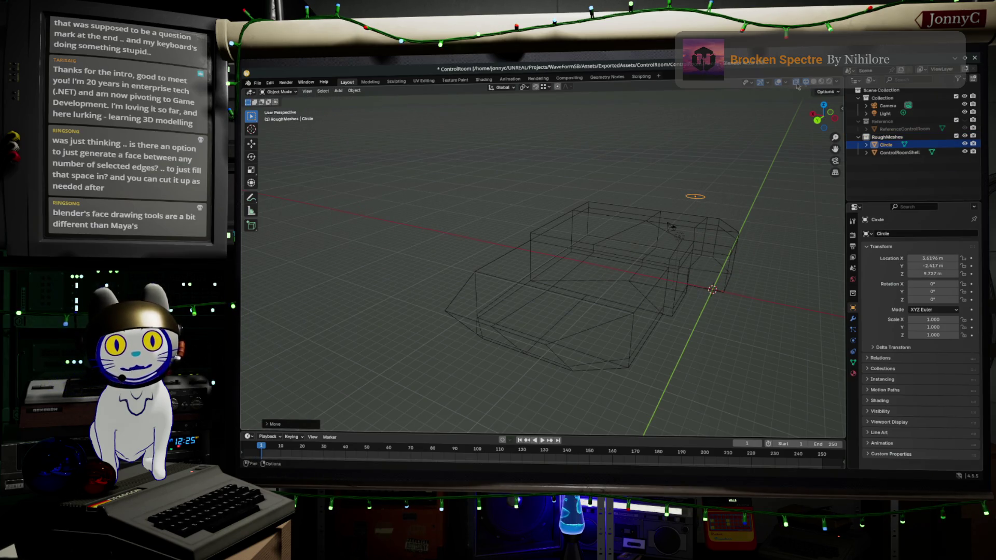
click(815, 82)
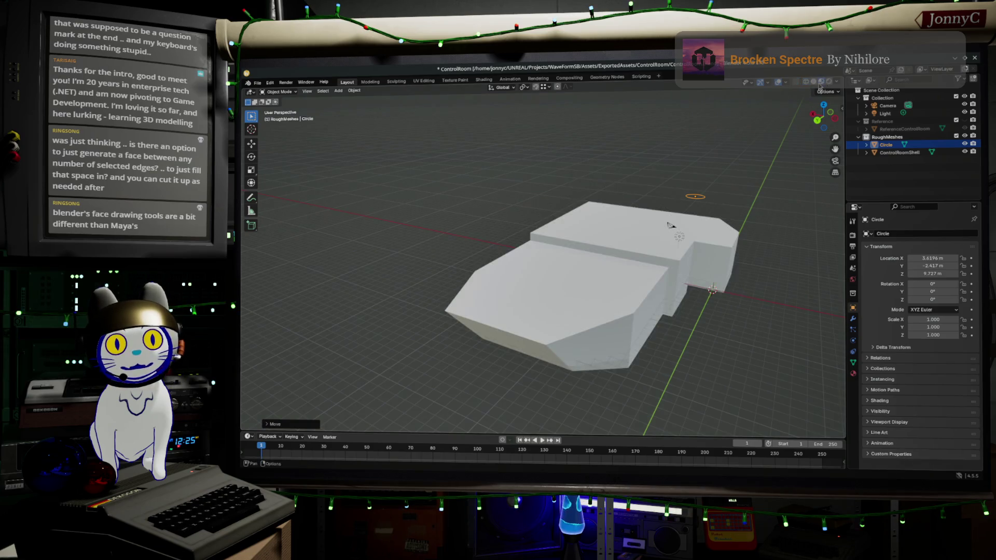
key(Tab)
mouse_move(723, 231)
middle_down()
mouse_move(576, 306)
mouse_move(724, 224)
mouse_move(711, 215)
mouse_move(568, 286)
mouse_move(586, 288)
mouse_move(597, 262)
mouse_move(581, 267)
middle_up()
key(Tab)
key(Tab)
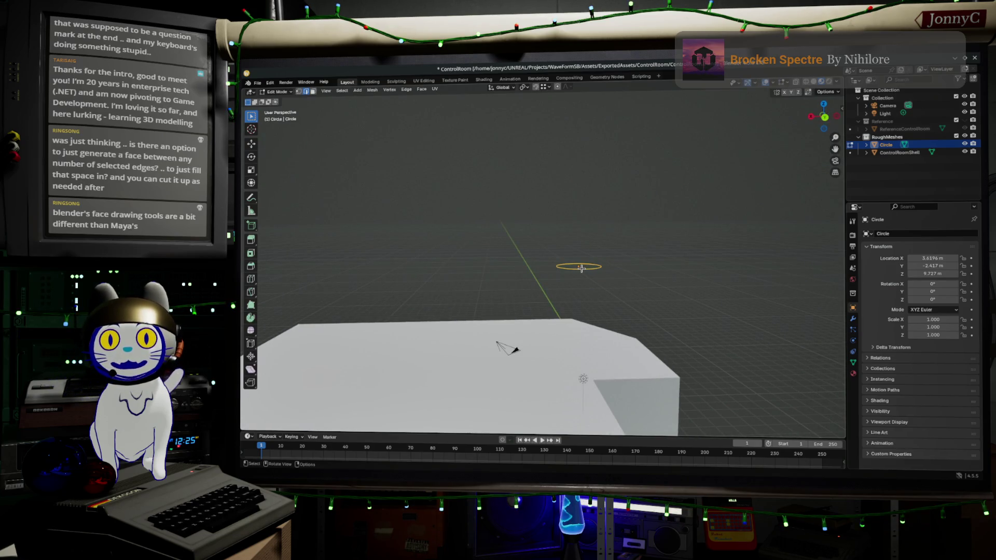
mouse_move(627, 282)
middle_down()
mouse_move(654, 264)
mouse_move(576, 304)
mouse_move(545, 295)
mouse_move(542, 307)
middle_up()
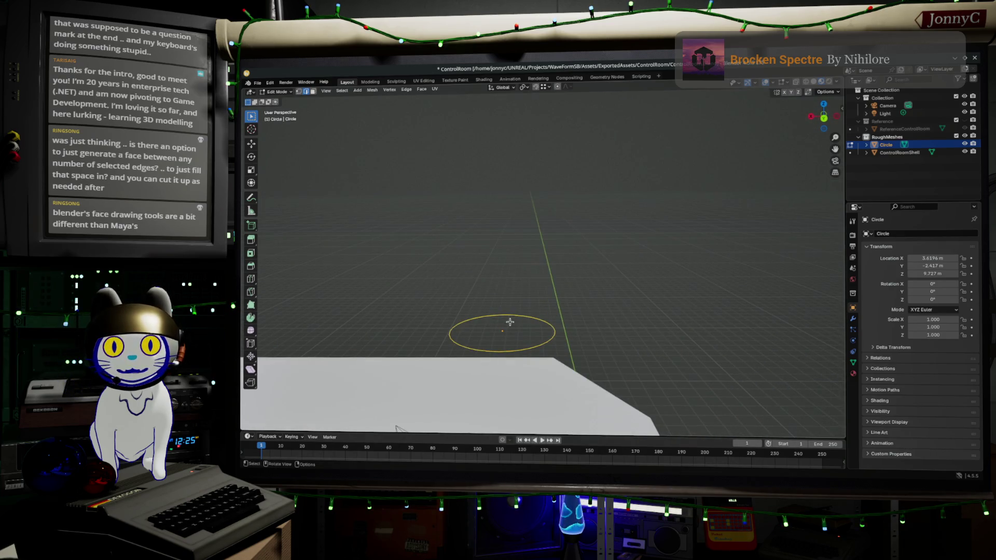
Step: Select the whole circle, apply Grid Fill, then undo it and deselect all
key(alt+a)
click(519, 316)
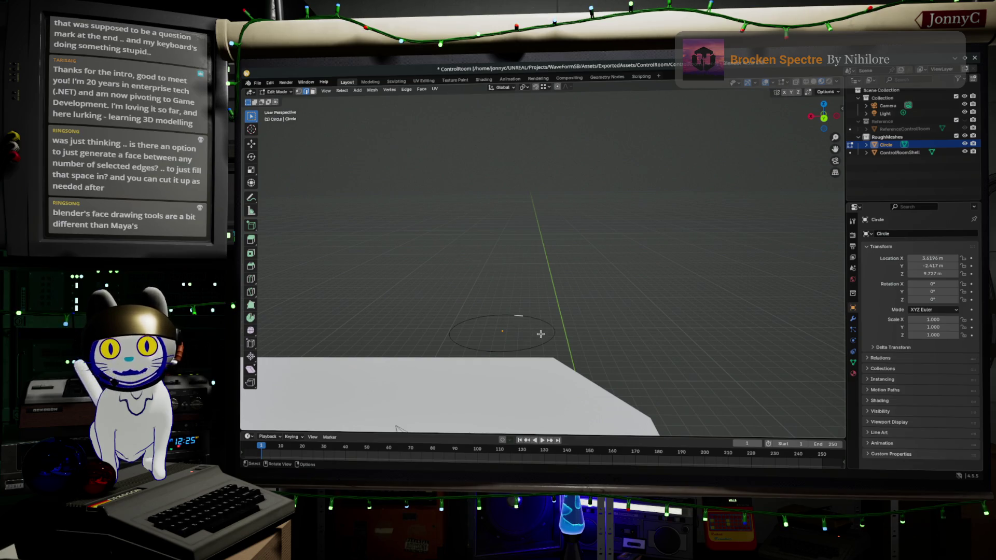
key(ctrl+KP_Add)
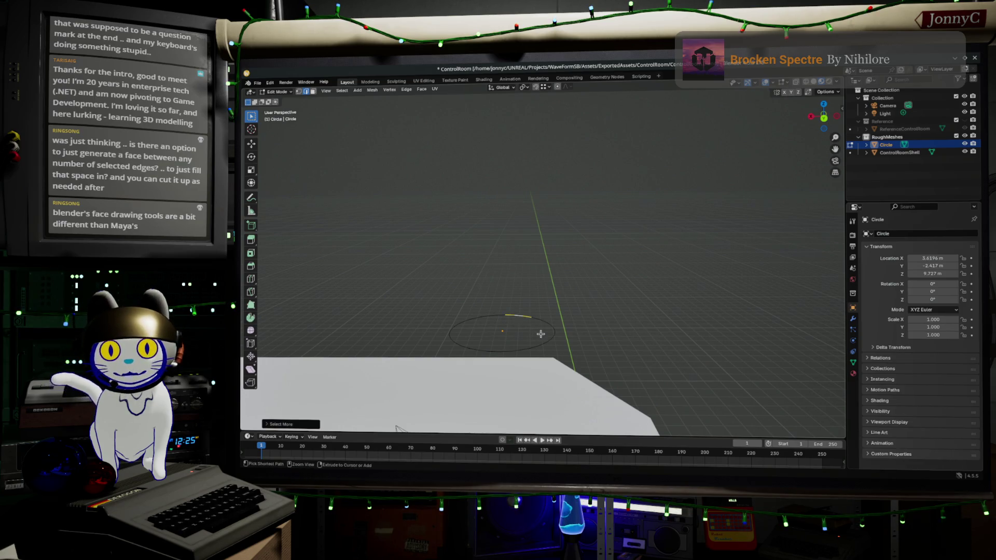
key(ctrl+KP_Add)
key(ctrl+KP_Add)
key(ctrl+KP_Add)
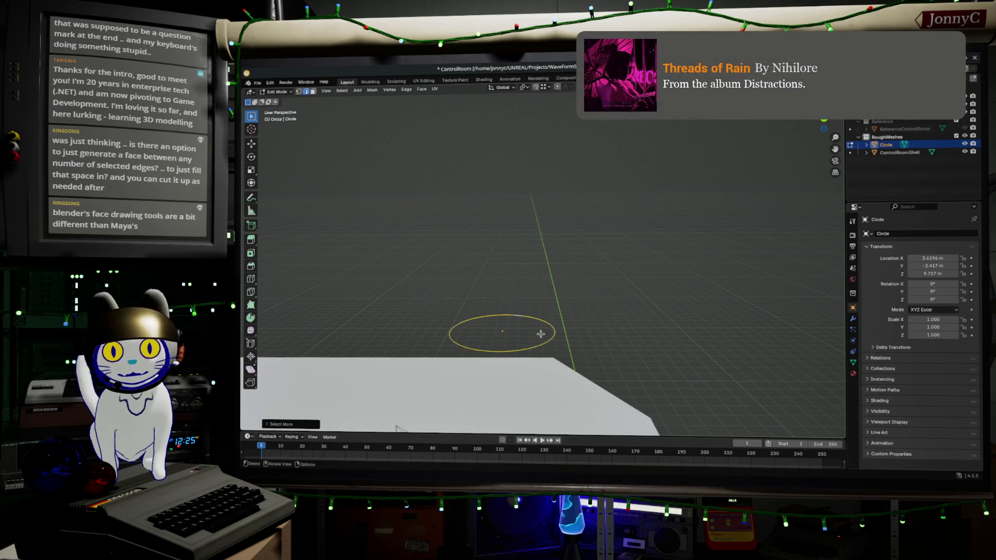
key(F3)
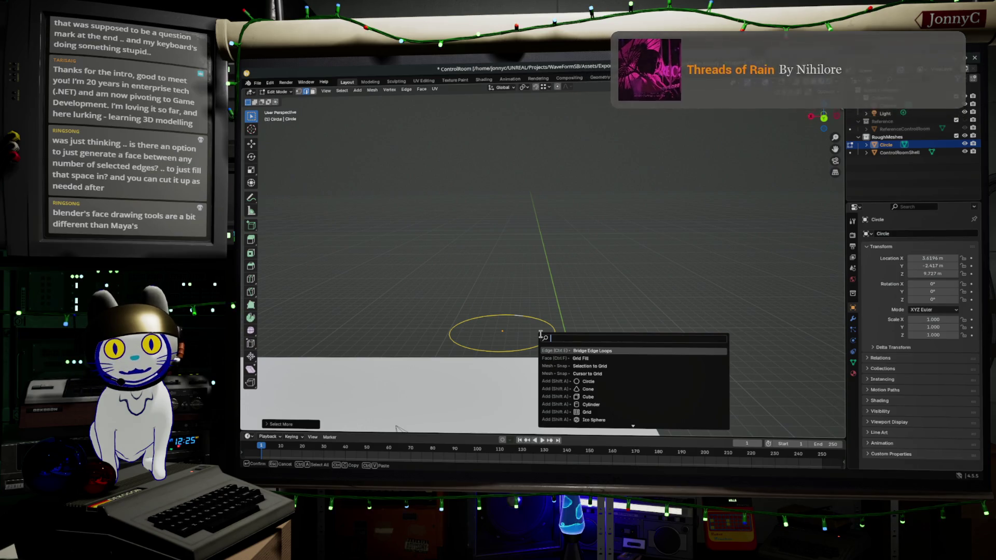
click(578, 361)
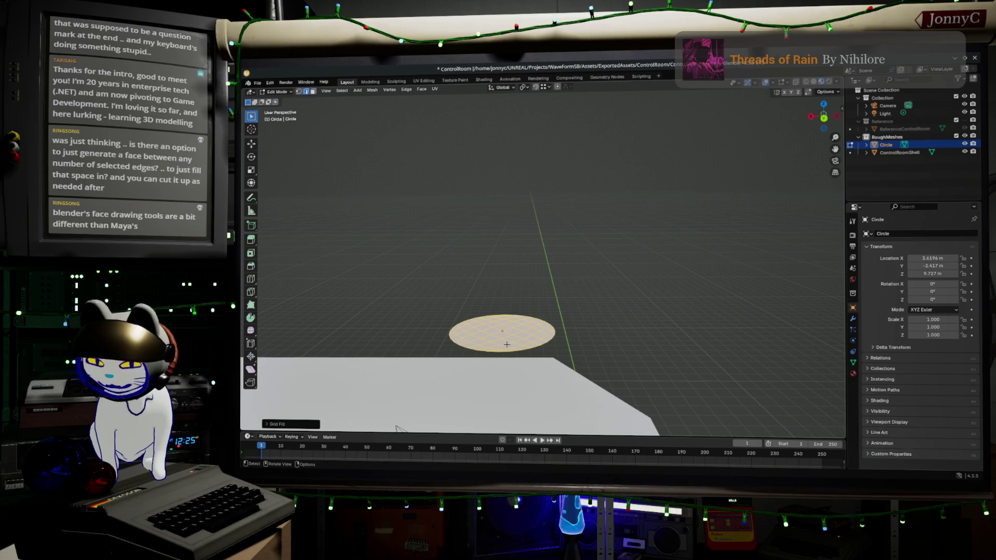
key(ctrl+z)
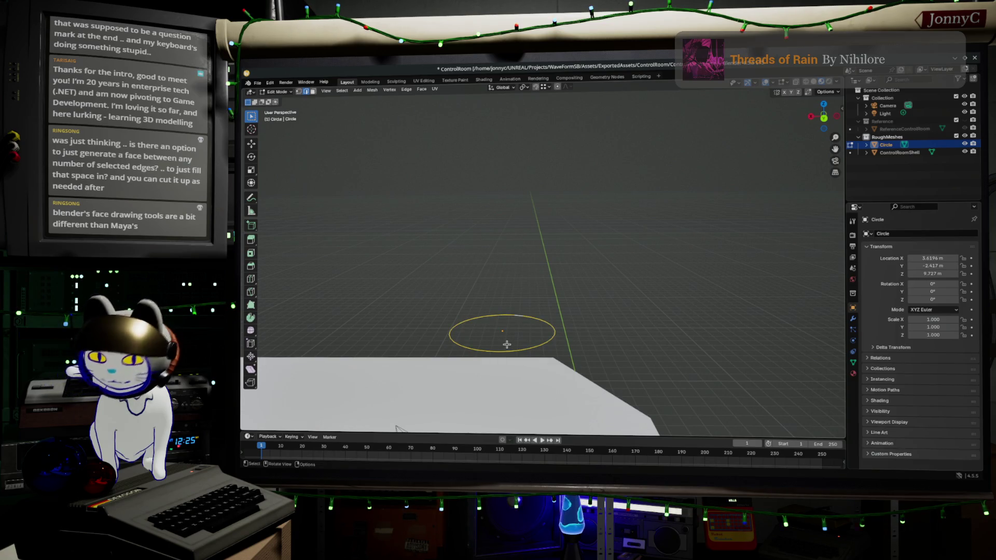
key(alt+a)
Step: Duplicate the circle ring, rotate the copy, and move it off to one side
click(824, 117)
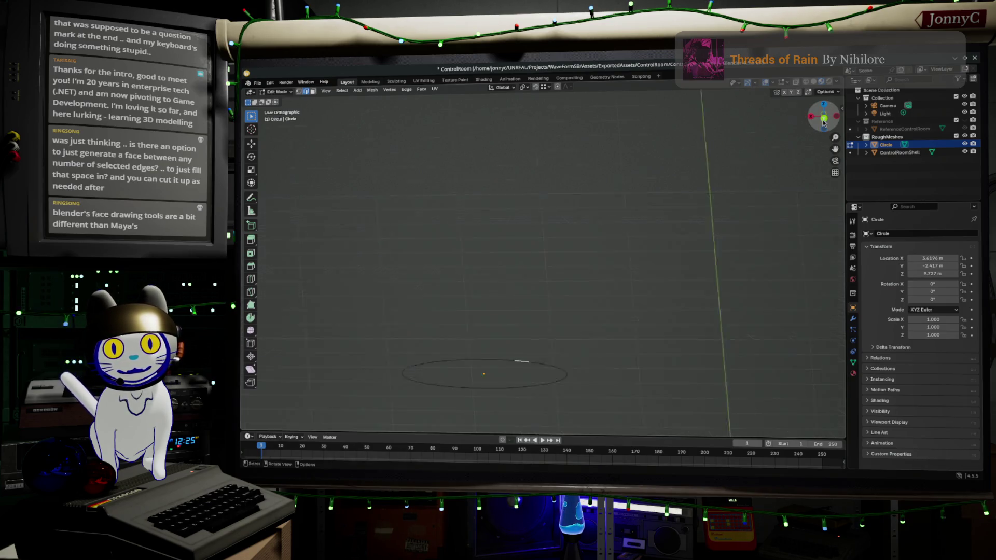
key(a)
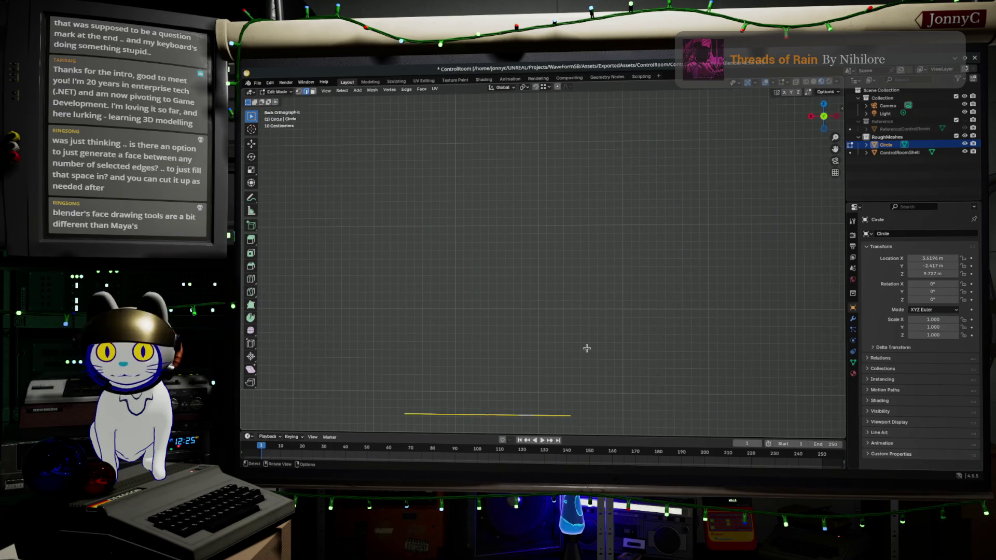
key(shift+d)
click(644, 252)
key(r)
click(569, 358)
key(g)
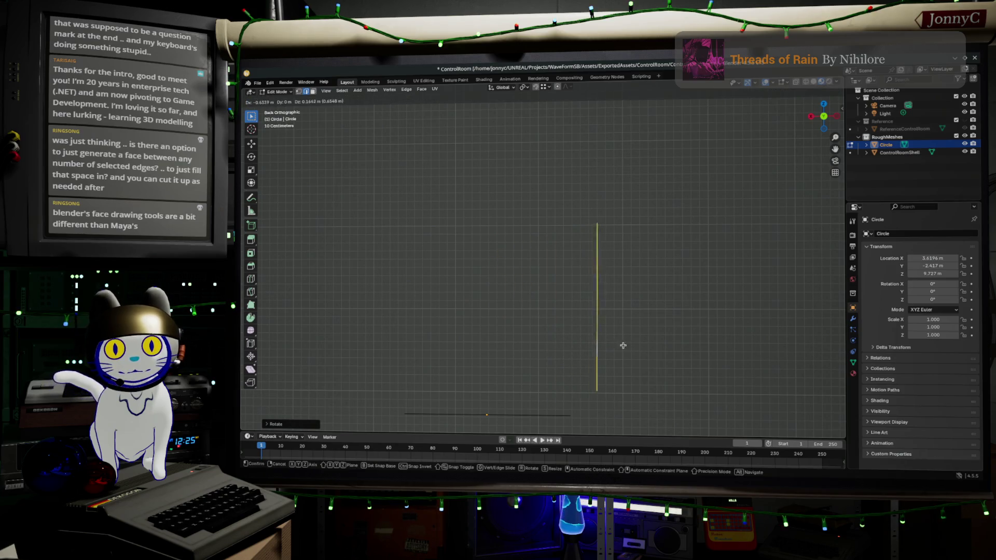
click(632, 341)
middle_drag(507, 322, 524, 320)
Step: Extrude the raised ring into a tube and the original circle straight up along Z
key(e)
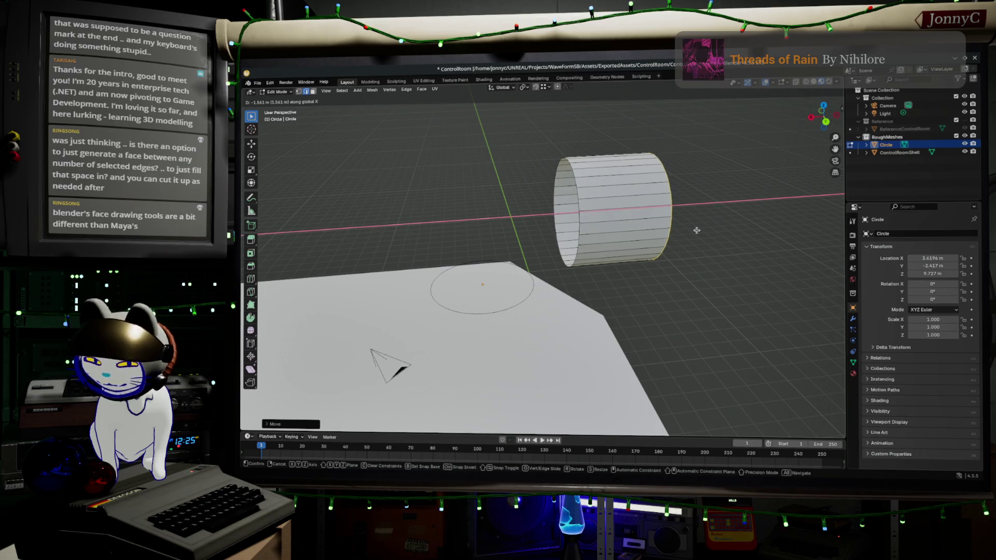
click(696, 230)
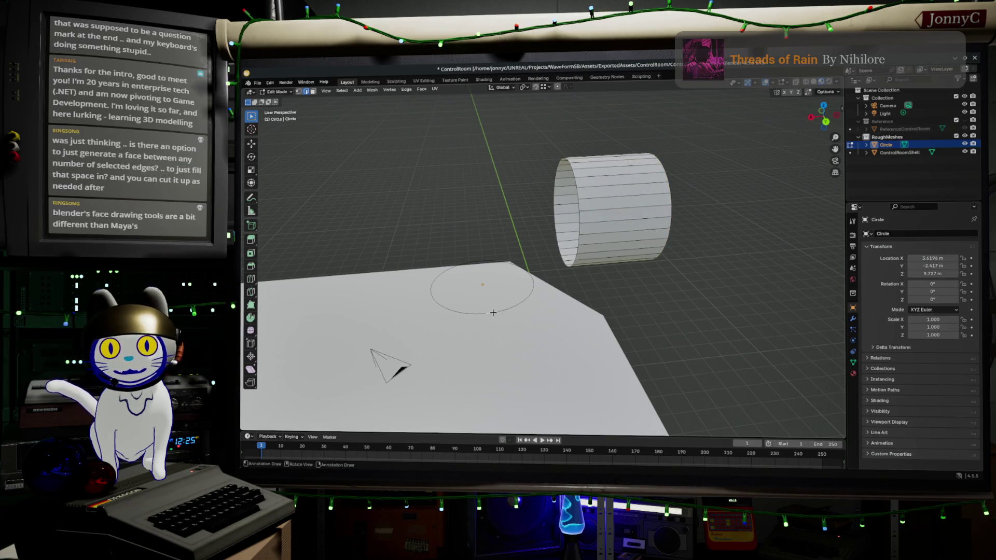
key(Tab)
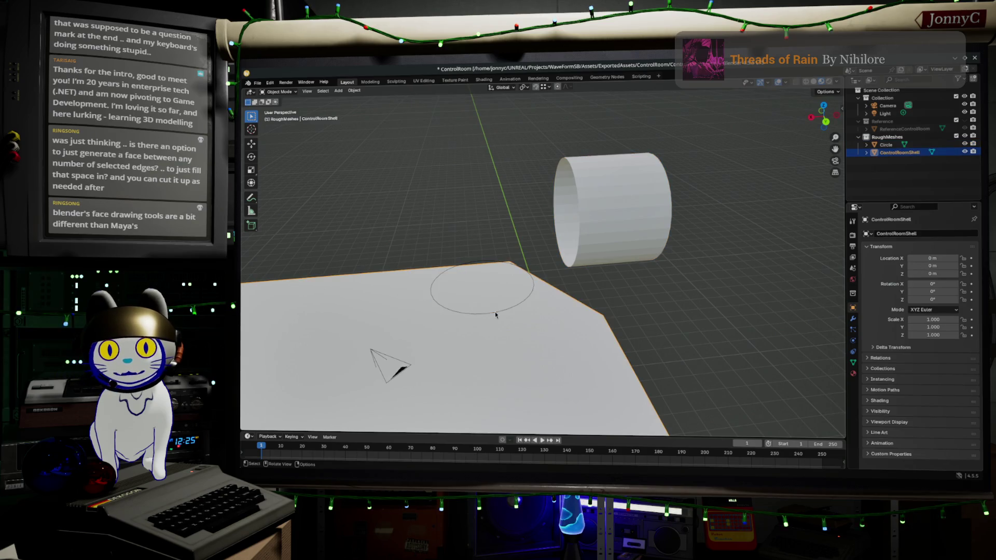
key(Tab)
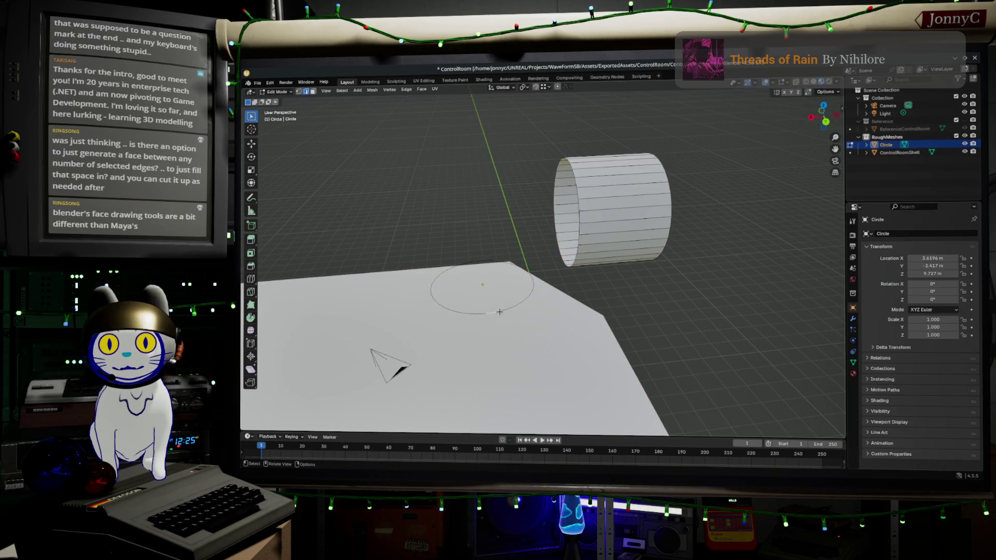
key(ctrl+KP_Add)
key(ctrl+KP_Add)
key(ctrl+KP_Add)
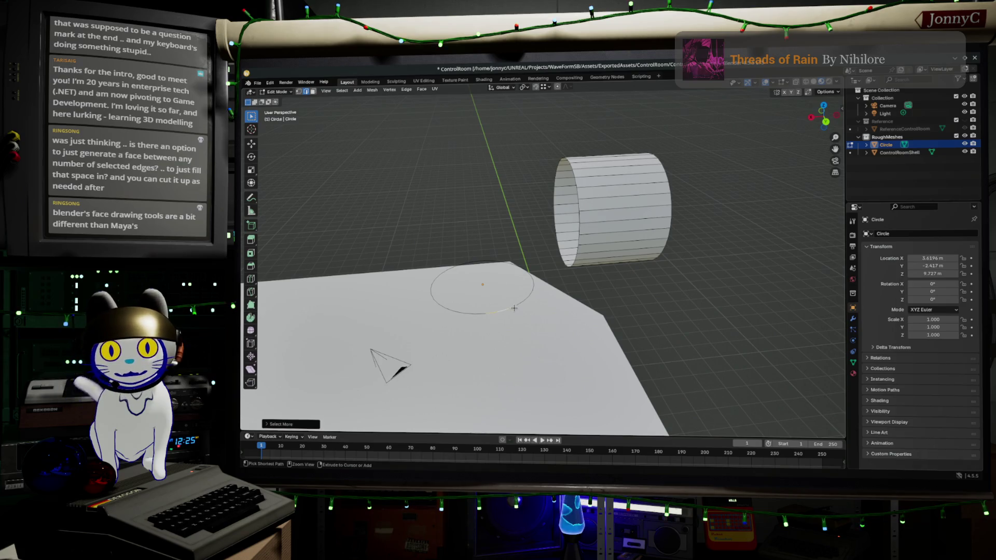
key(e)
key(z)
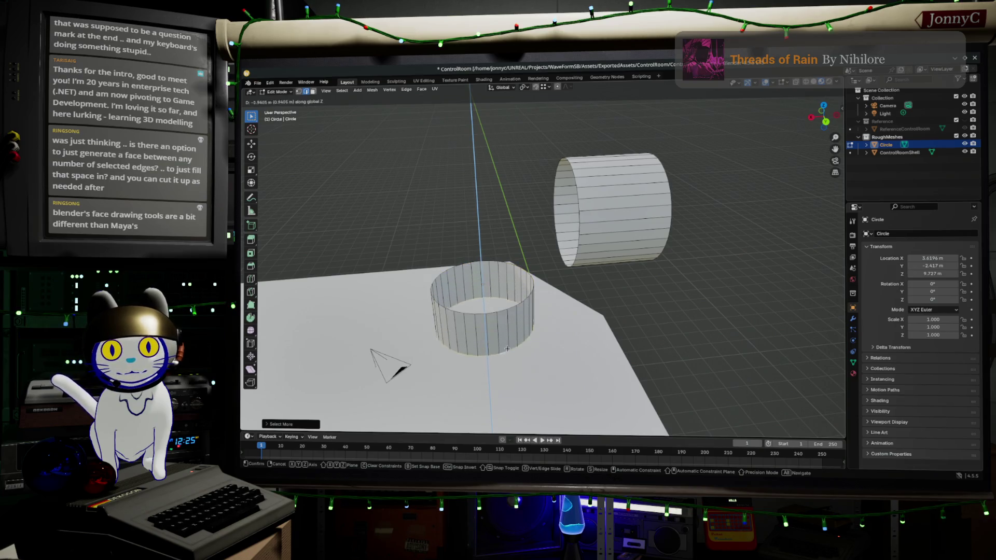
click(570, 311)
key(x)
click(512, 306)
key(ctrl+z)
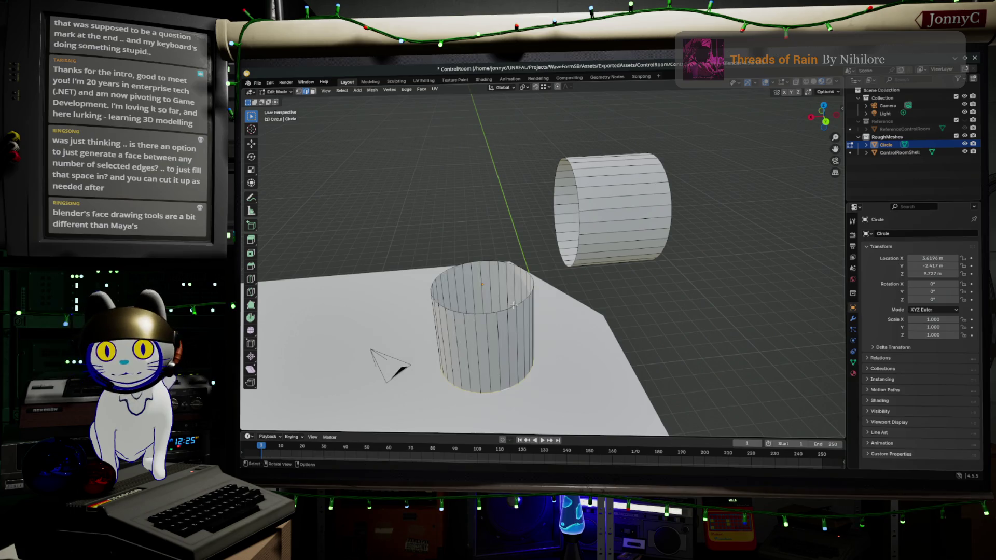
Step: Select the facing end loops of the lower and upper tubes
alt+click(505, 308)
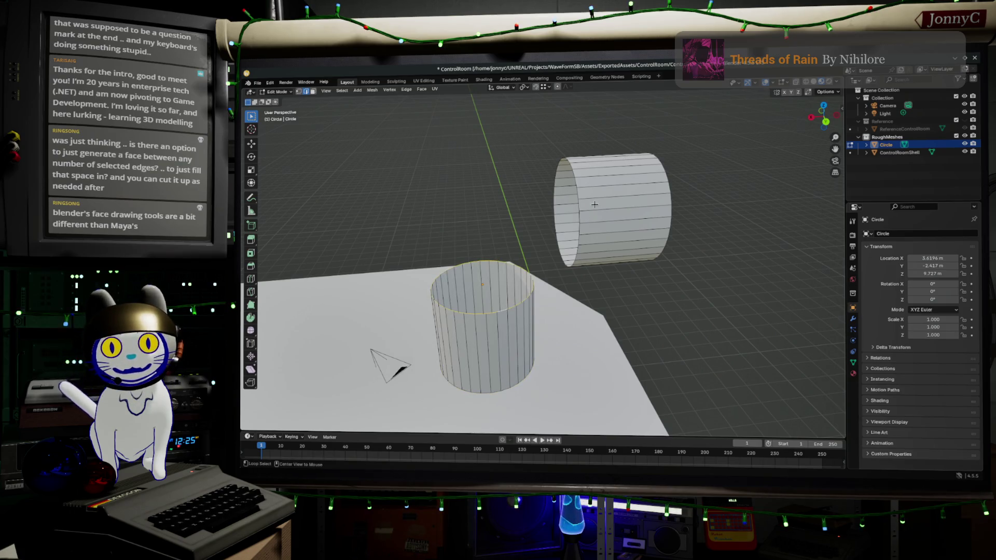
alt+shift+click(579, 198)
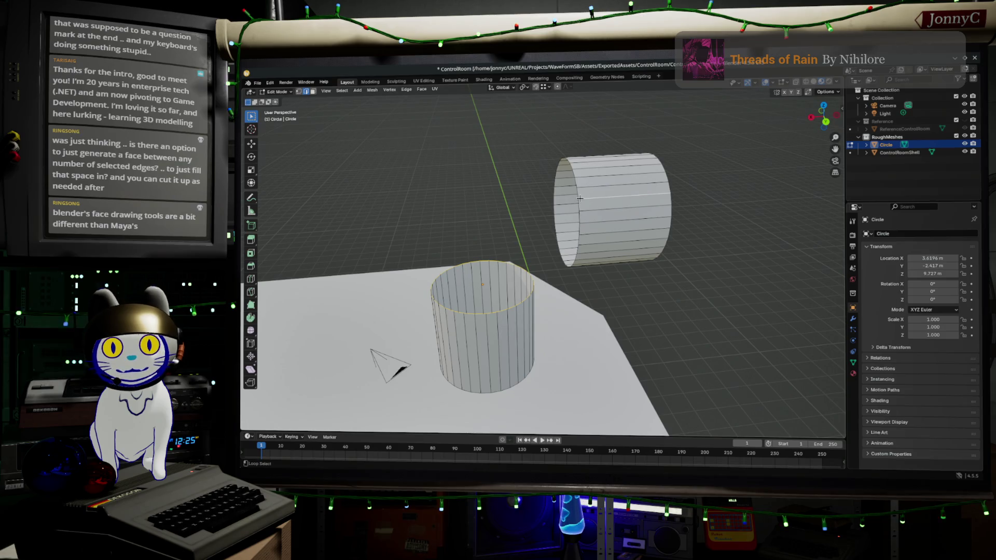
alt+shift+click(577, 197)
alt+shift+click(577, 196)
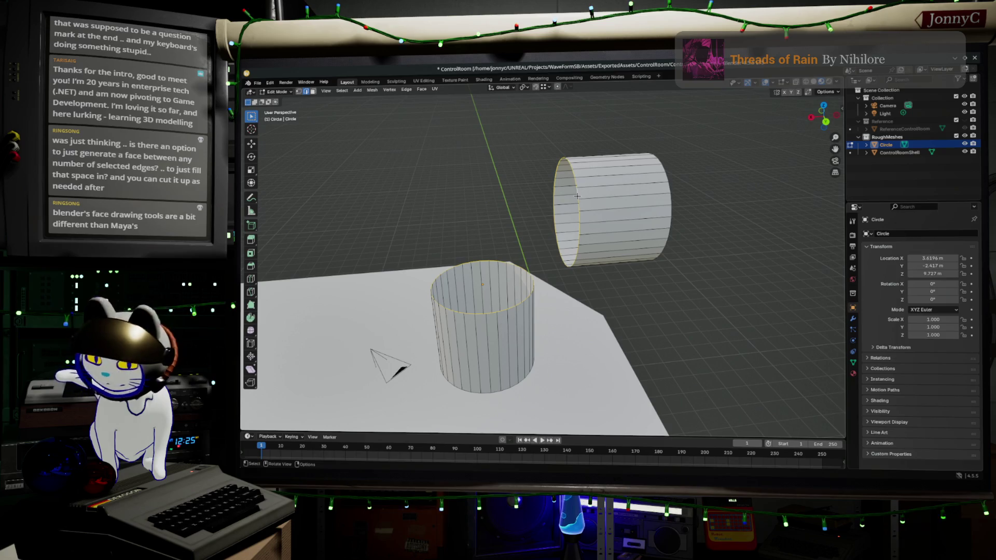
key(F3)
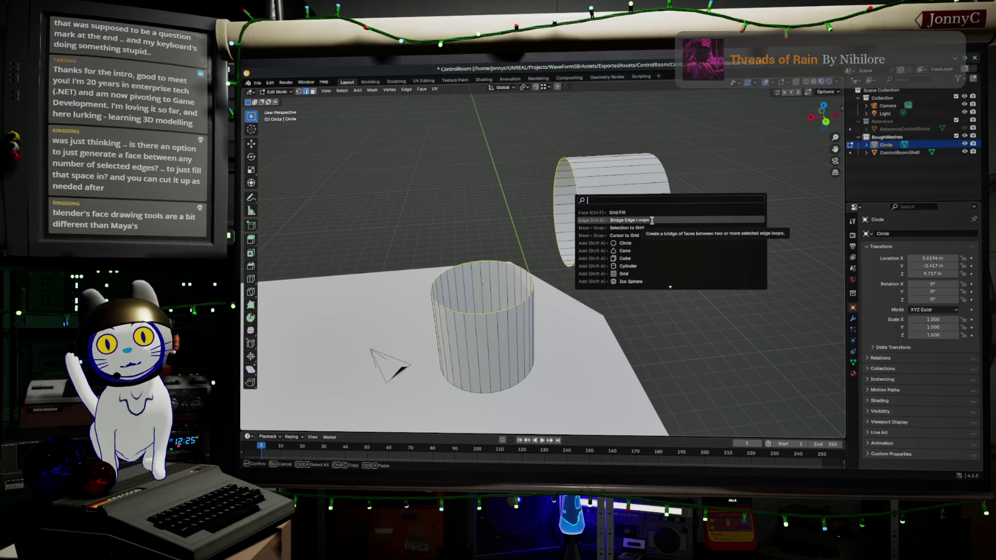
Step: Bridge the two end loops with extra cuts and smoothness 0.63 for a curved elbow
click(653, 220)
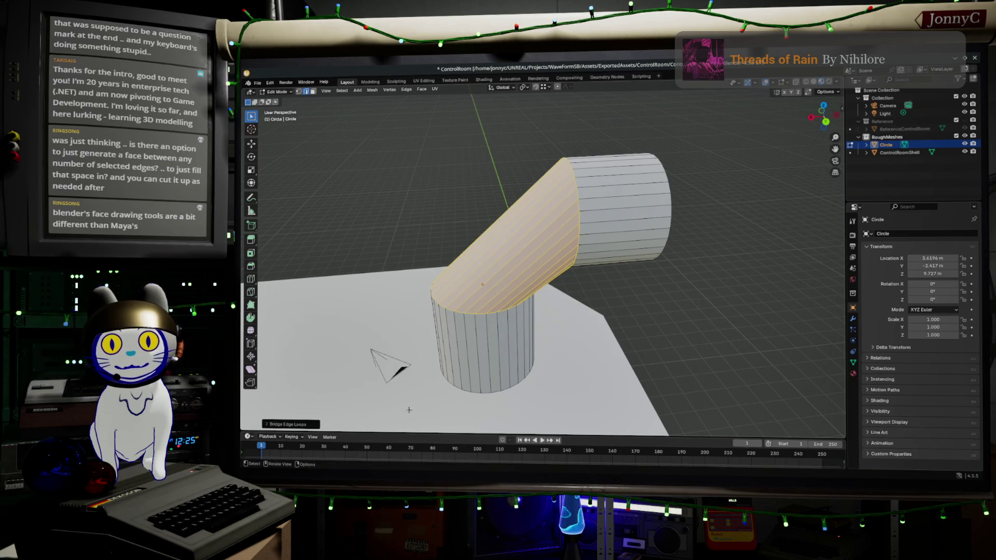
click(280, 424)
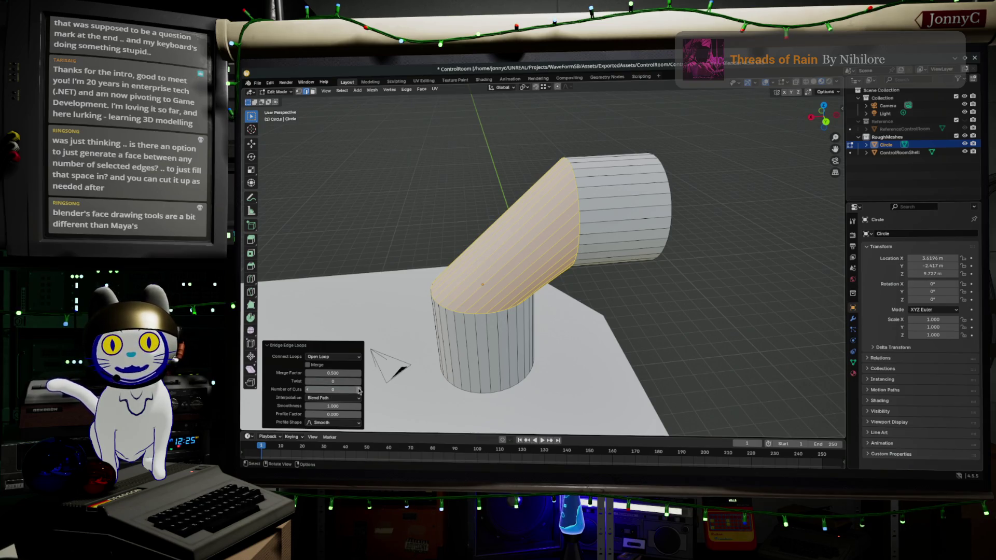
drag(347, 390, 359, 391)
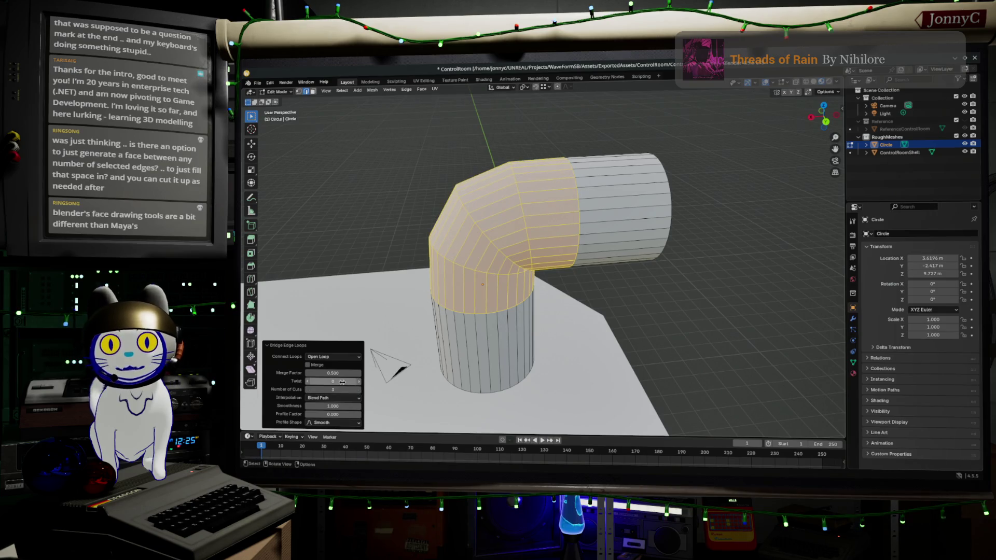
mouse_move(339, 405)
mouse_down()
mouse_move(322, 405)
mouse_move(332, 405)
mouse_up()
Step: Inspect the elbow up close and extend the selection to the whole pipe
middle_drag(591, 338, 531, 273)
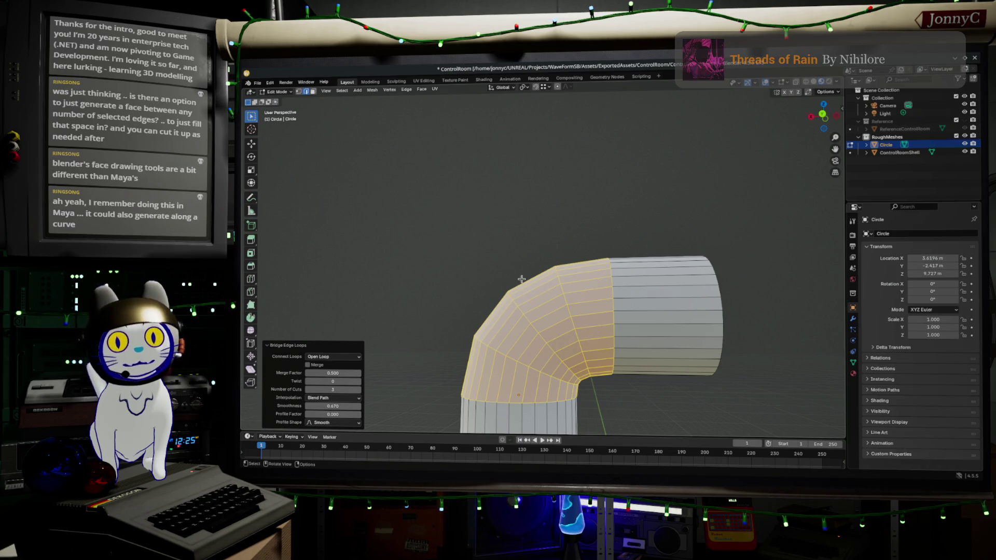
middle_drag(434, 217, 446, 228)
scroll(456, 236, down, 3)
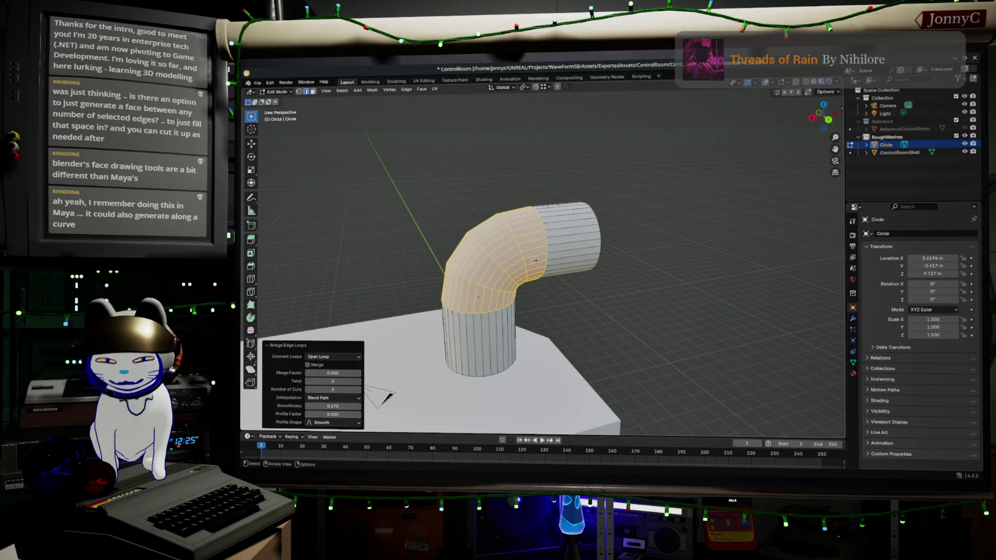
key(ctrl+KP_Add)
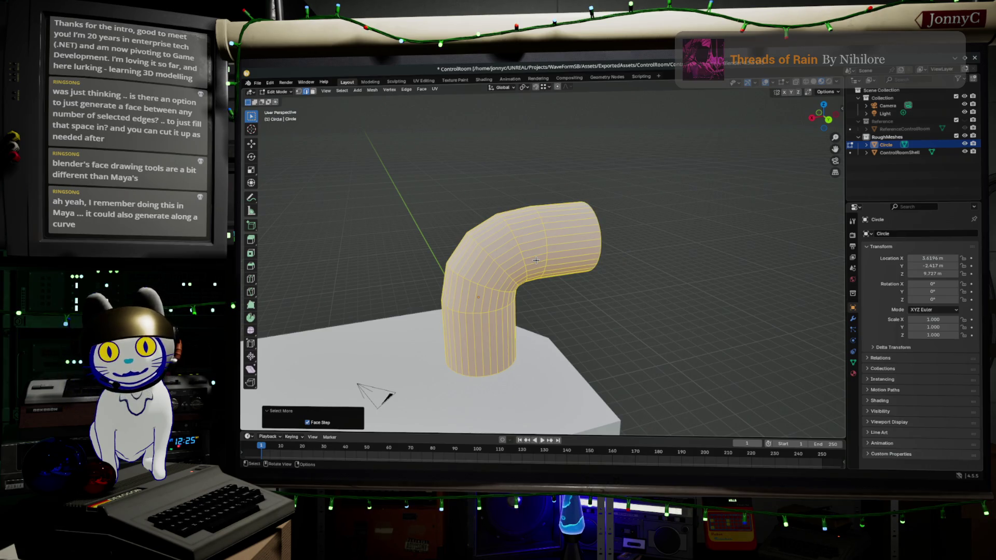
middle_drag(608, 261, 586, 253)
scroll(587, 253, up, 2)
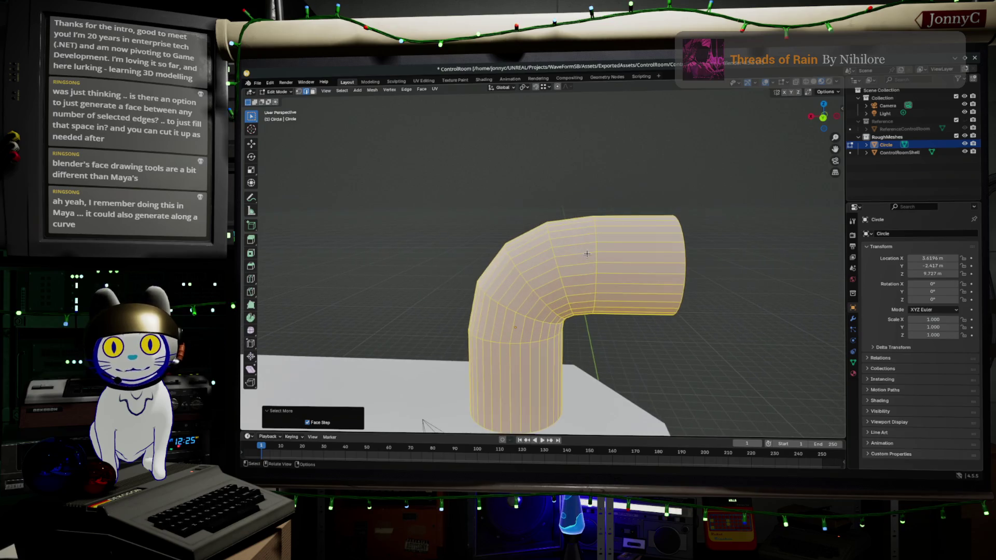
key(F3)
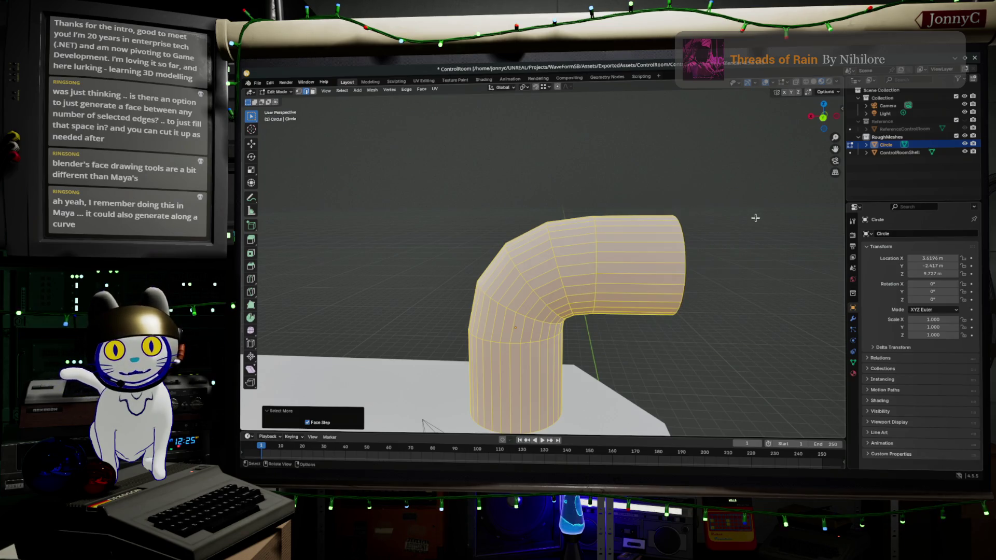
Step: Zoom out and orbit around the whole bent pipe, then return to Object Mode
key(F3)
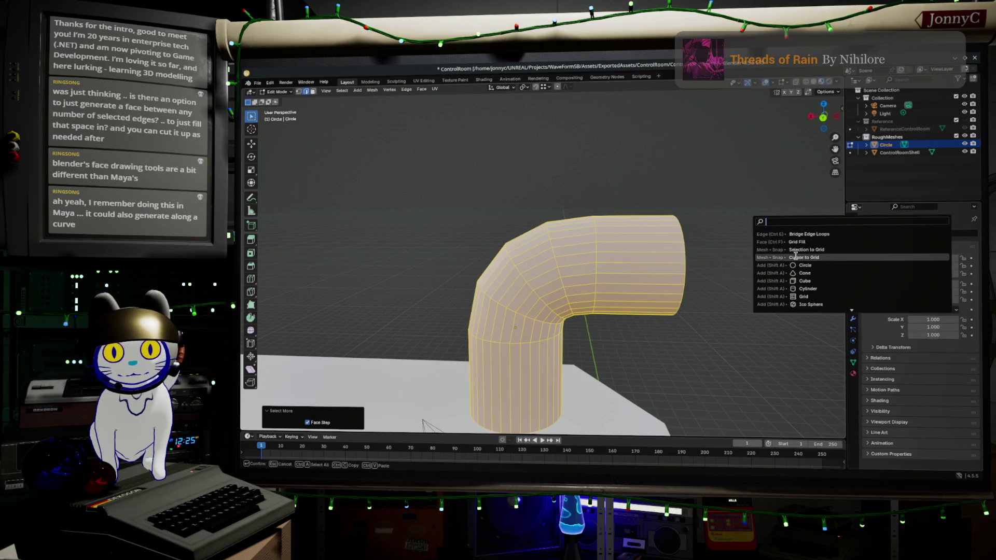
scroll(825, 289, down, 3)
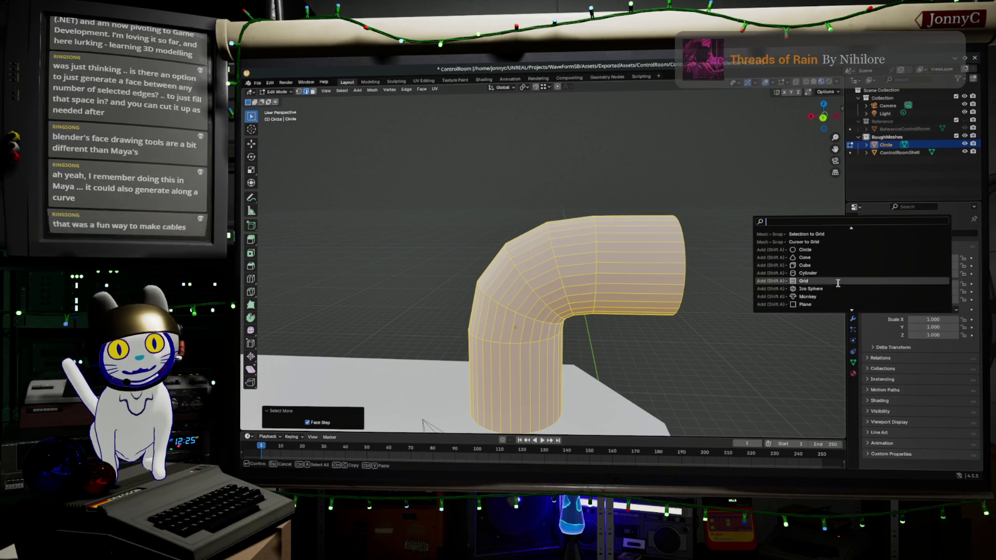
scroll(833, 280, down, 10)
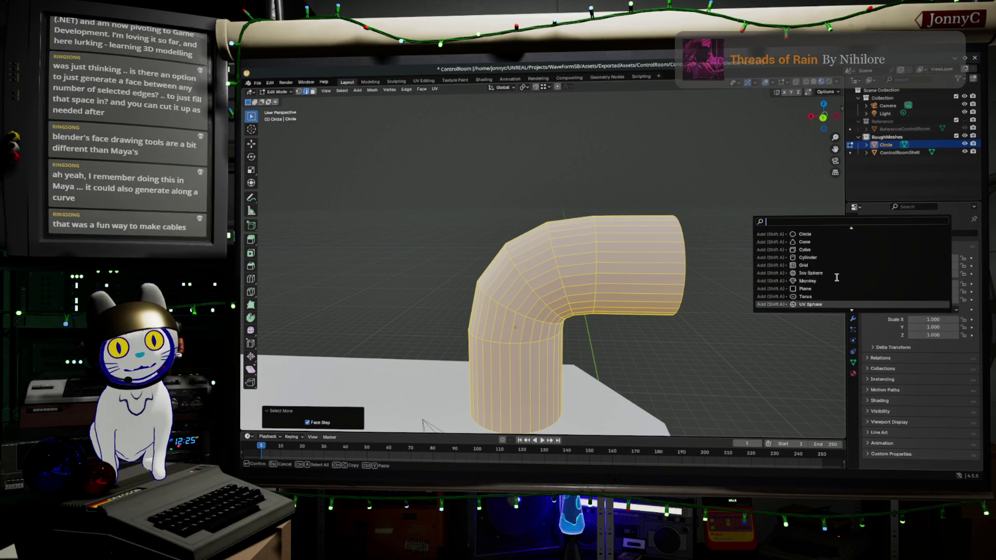
scroll(831, 278, down, 15)
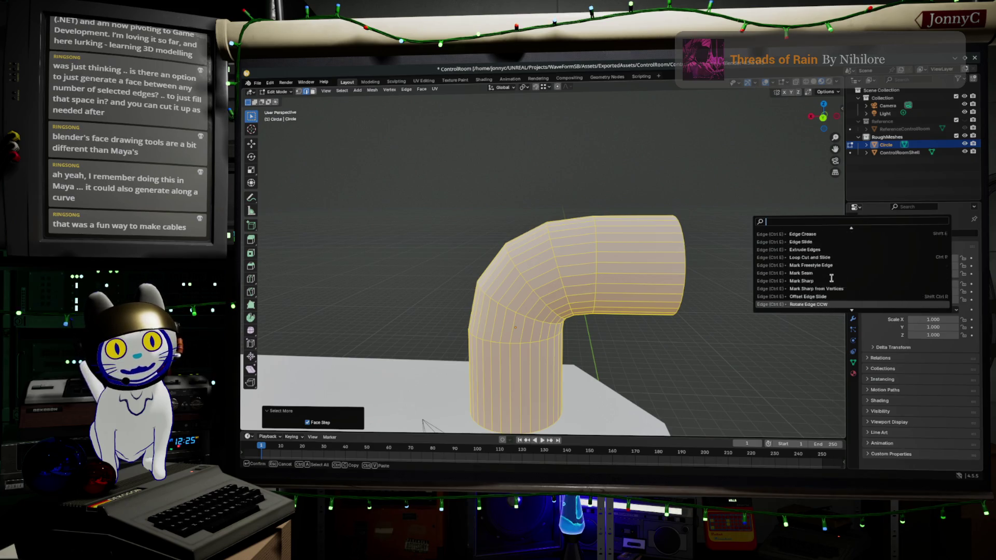
scroll(830, 277, down, 20)
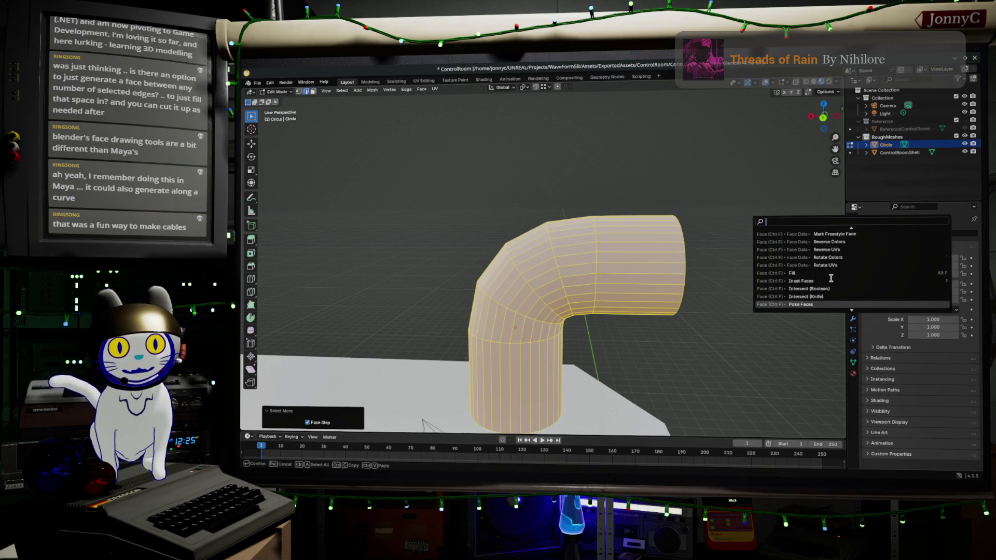
scroll(830, 278, down, 5)
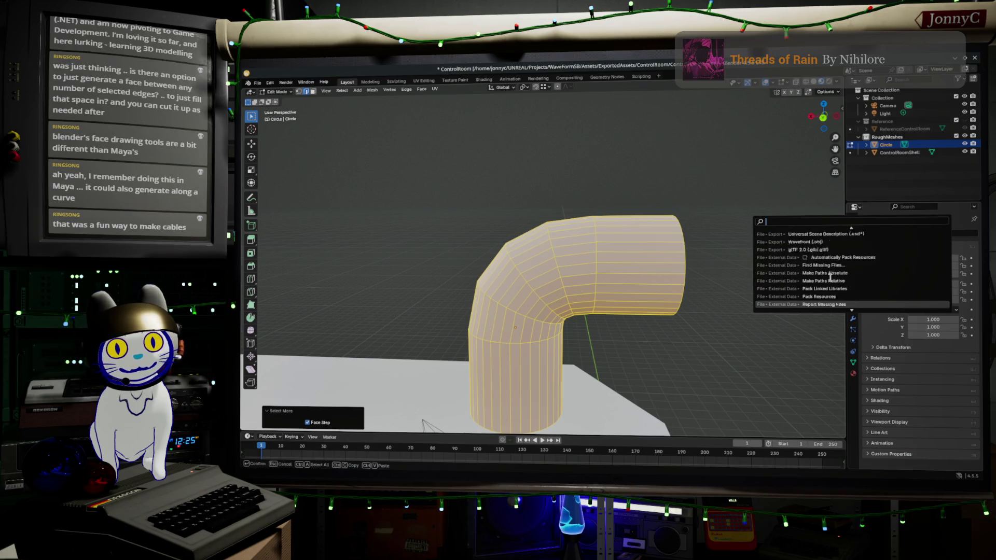
mouse_move(639, 323)
middle_down()
mouse_move(624, 340)
mouse_move(621, 330)
middle_up()
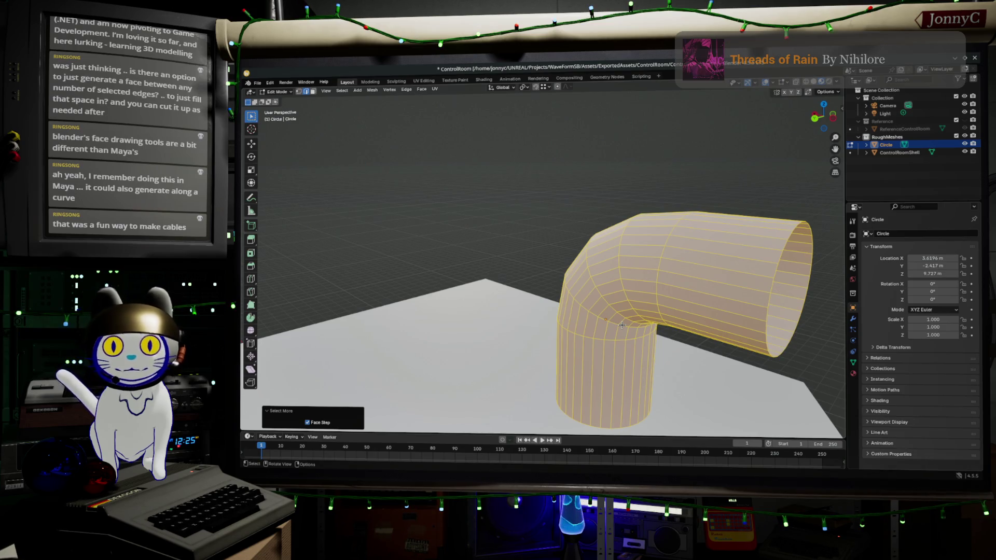
scroll(672, 295, down, 3)
middle_drag(672, 295, 515, 371)
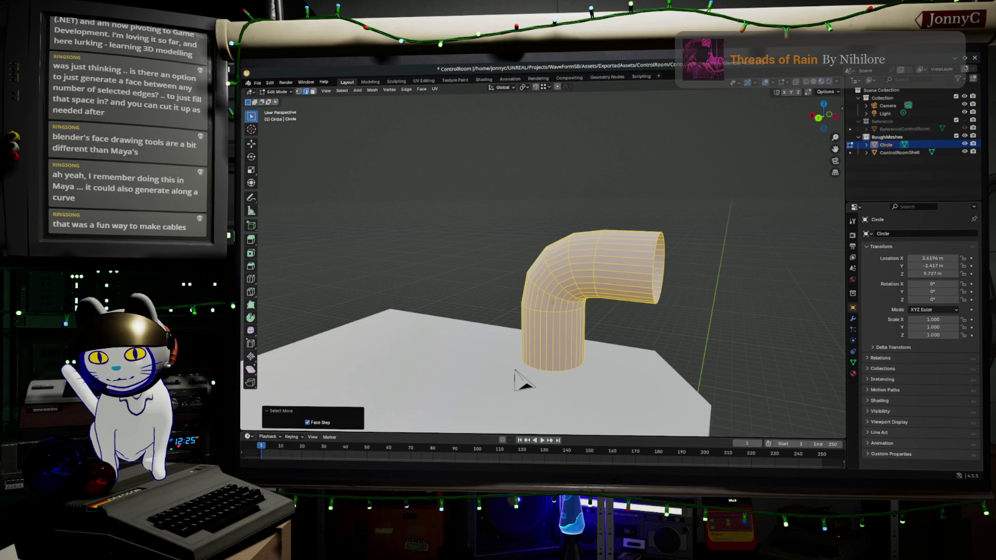
key(Tab)
scroll(526, 260, up, 2)
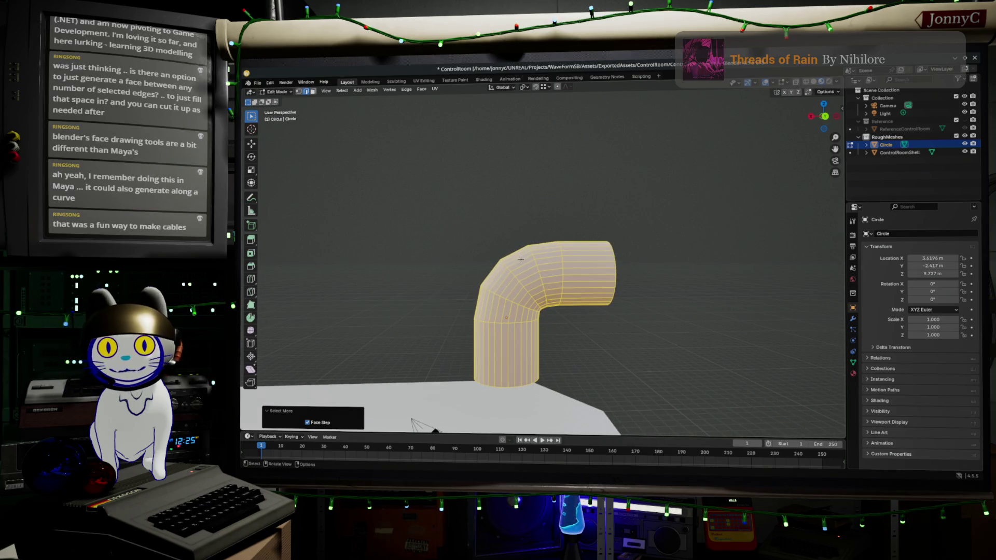
scroll(526, 261, down, 1)
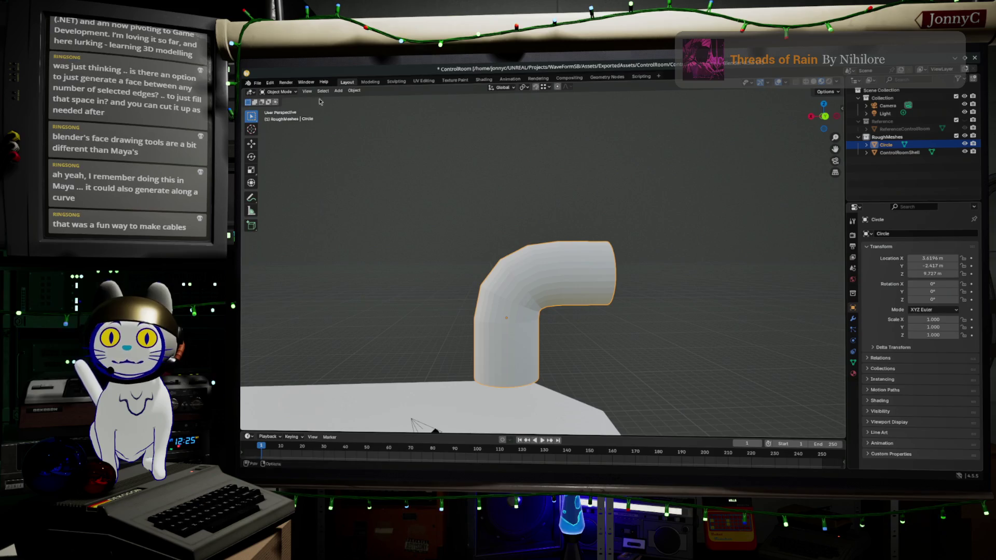
Step: Add a Bézier circle curve and place it above the room shell
click(354, 90)
mouse_move(384, 99)
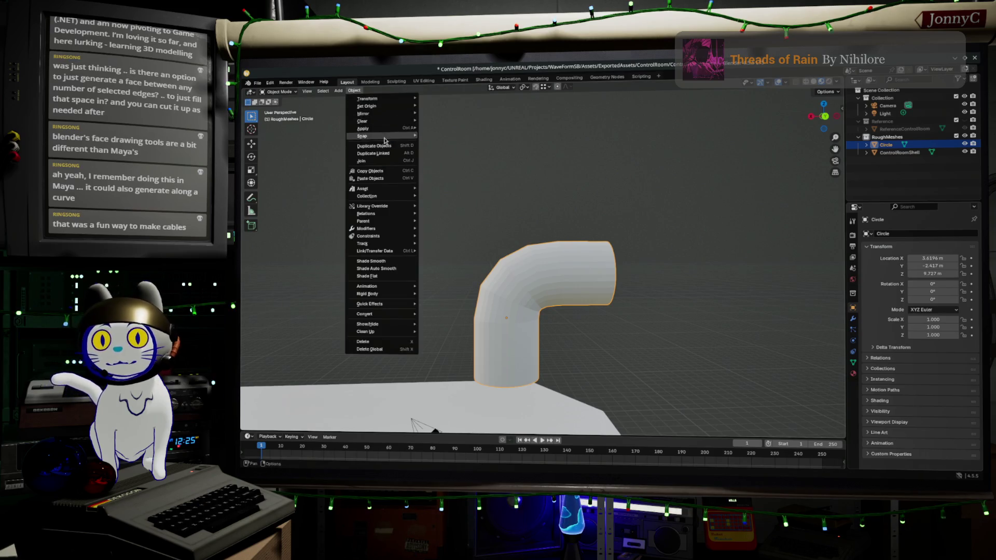
mouse_move(339, 92)
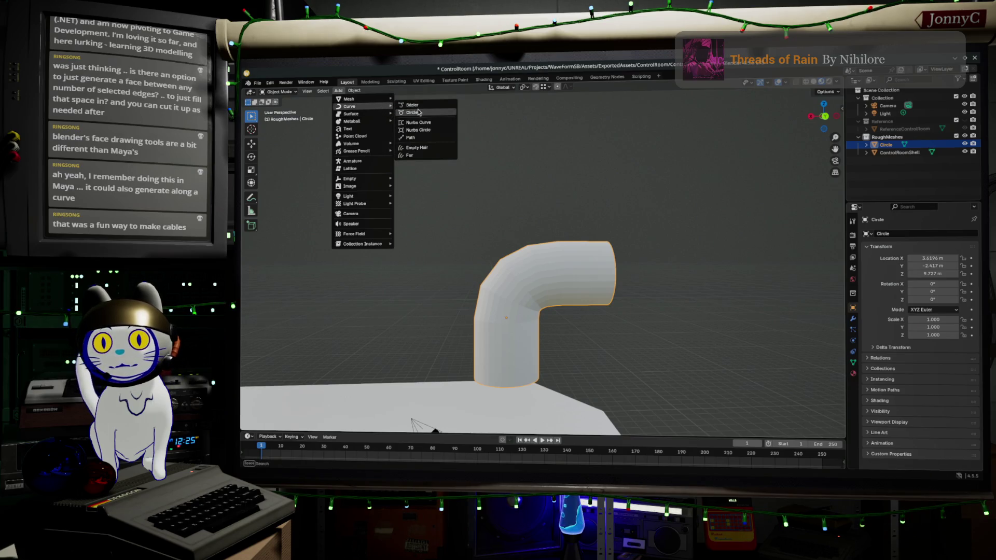
click(418, 112)
scroll(587, 258, down, 5)
key(g)
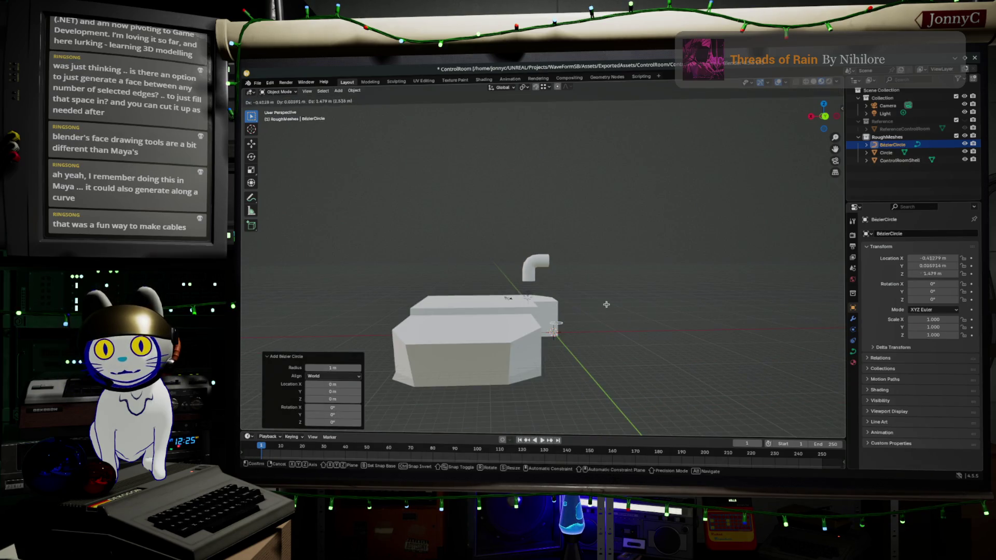
click(528, 210)
scroll(527, 214, up, 4)
middle_drag(527, 187, 526, 235)
scroll(467, 201, up, 4)
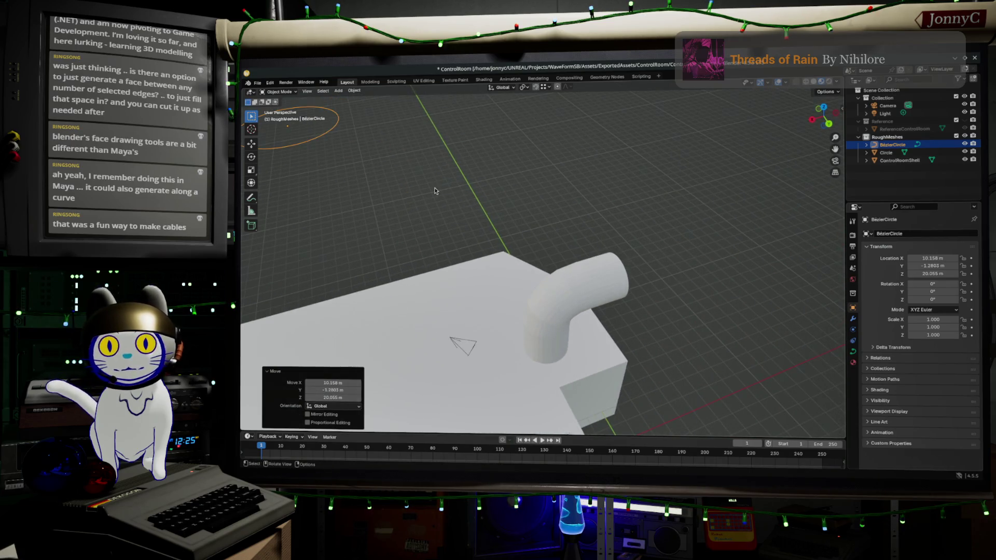
shift+middle_drag(435, 193, 565, 231)
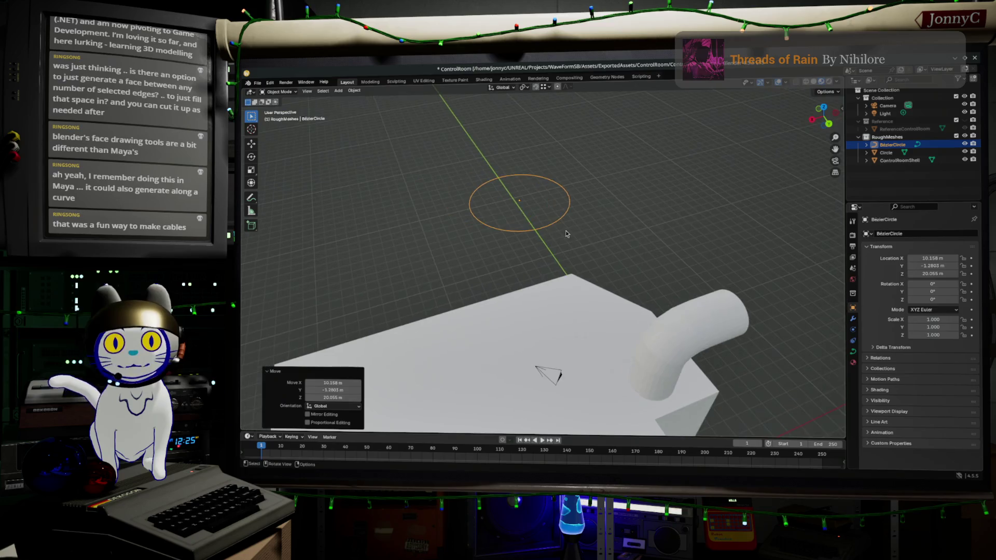
Step: Set the curve's geometry Offset and Extrude to 0 and Bevel Depth to 0.06 m
click(853, 351)
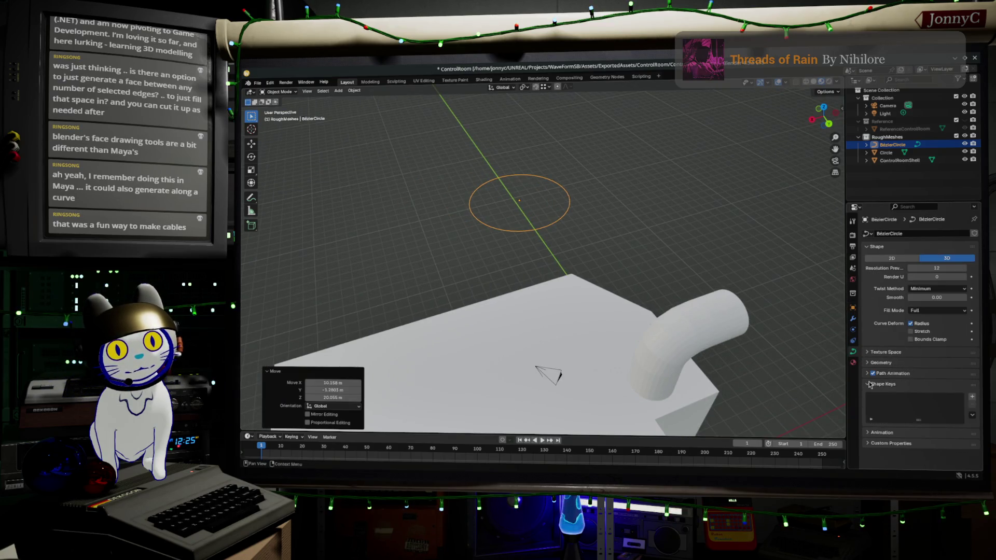
click(870, 363)
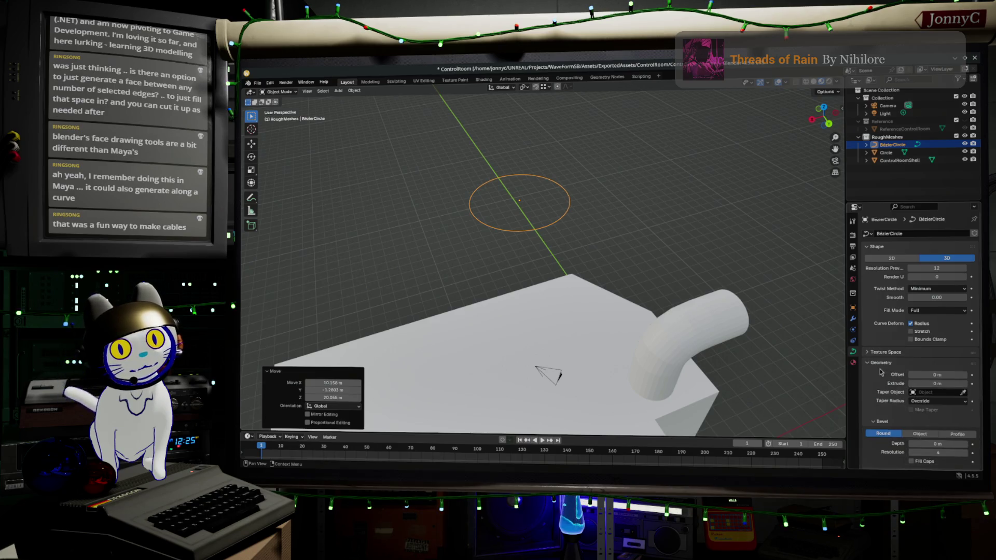
drag(937, 374, 959, 383)
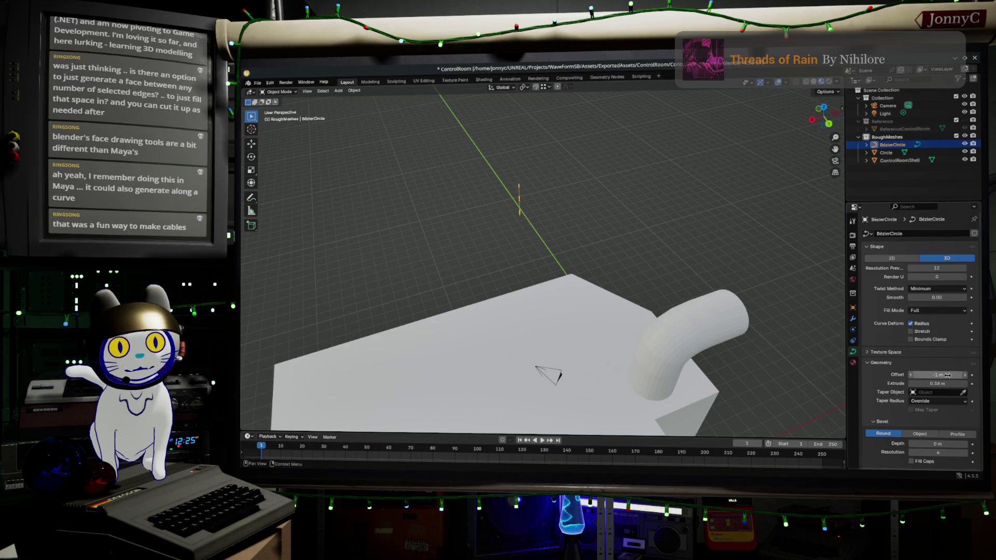
click(946, 374)
text(0)
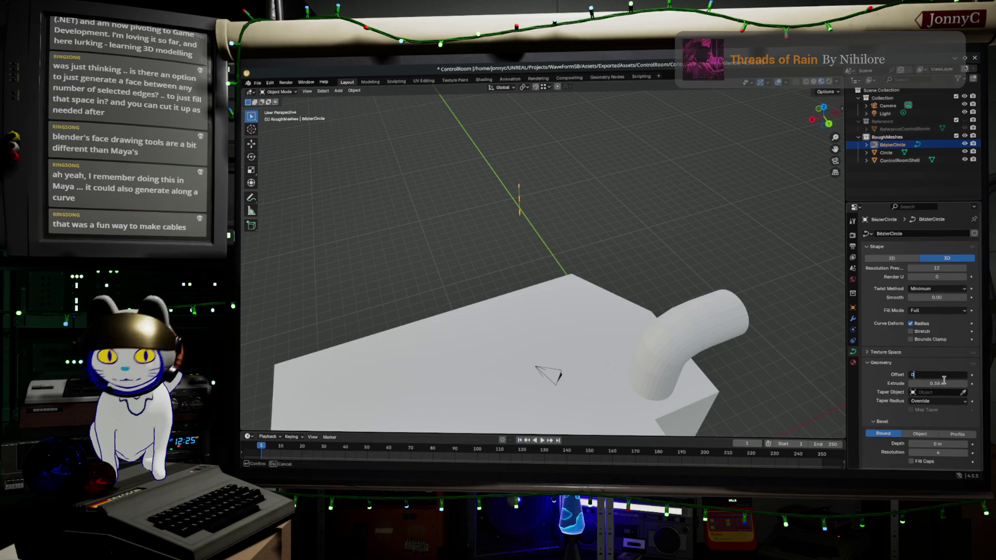
key(Return)
click(949, 384)
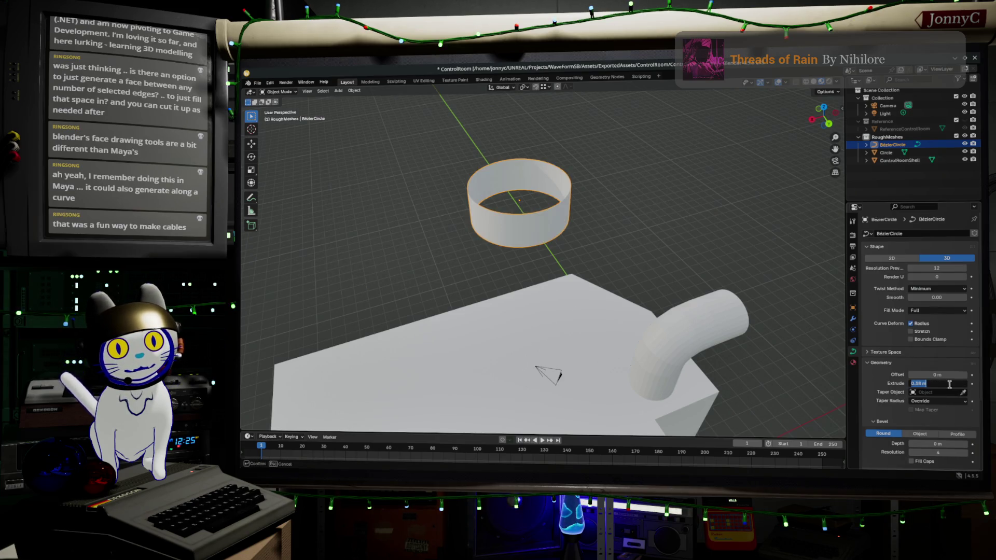
key(BackSpace)
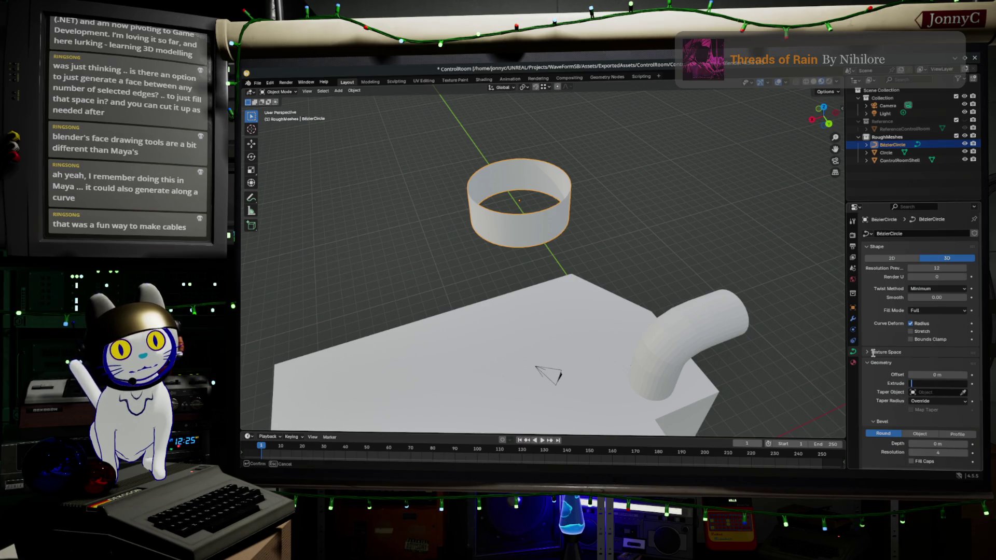
key(Return)
scroll(900, 350, down, 4)
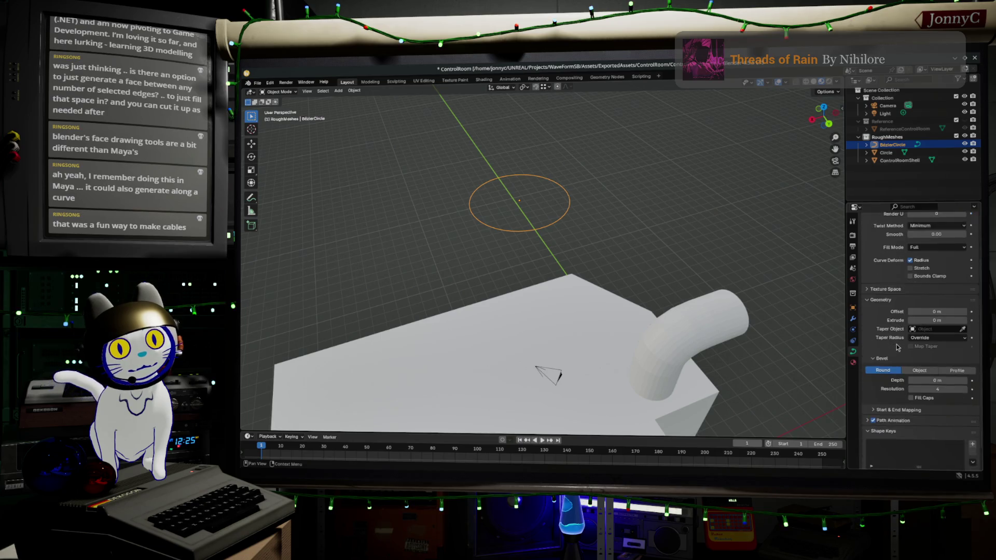
mouse_move(933, 364)
mouse_down()
mouse_move(949, 364)
mouse_move(931, 364)
mouse_up()
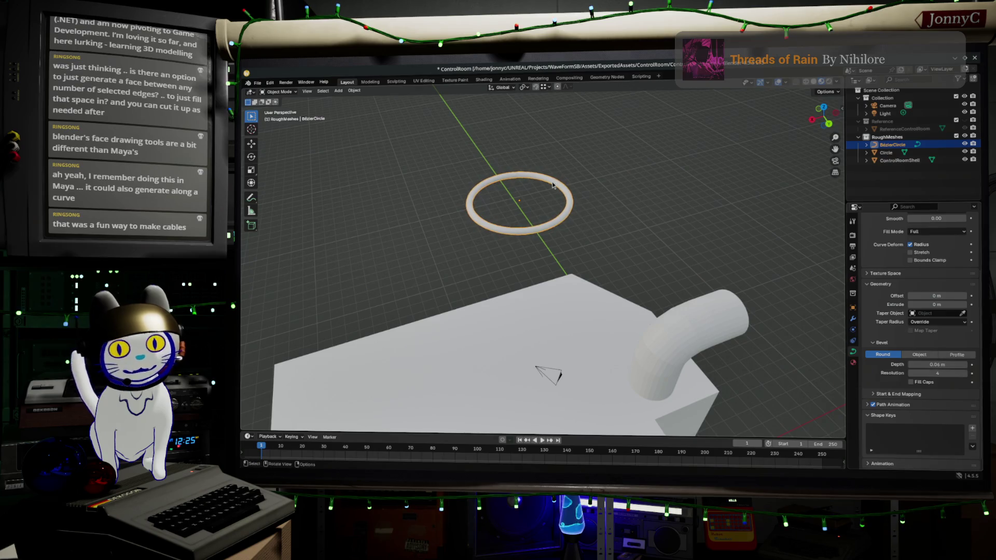
key(Tab)
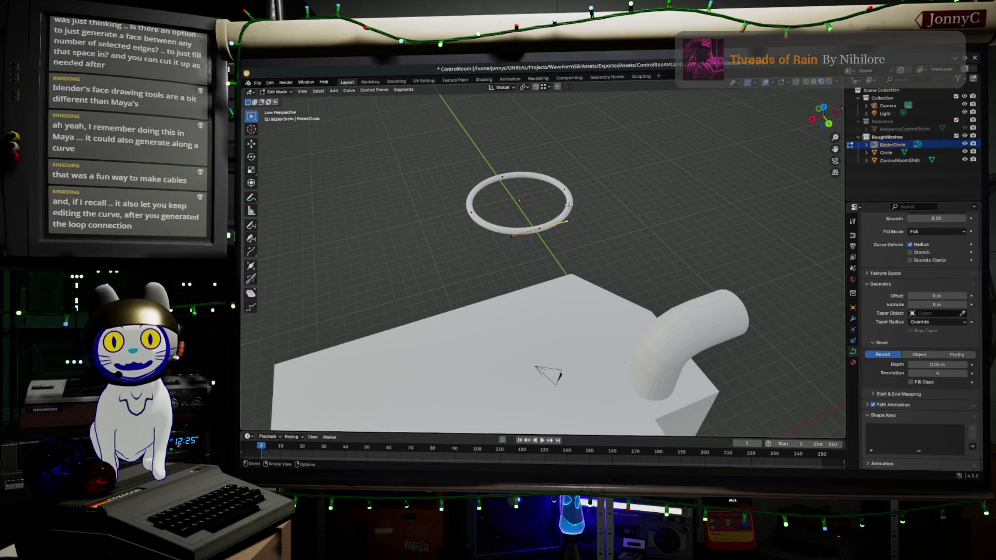
Step: Drag an upper-right control point outward to bend the ring into a teardrop shape
key(f)
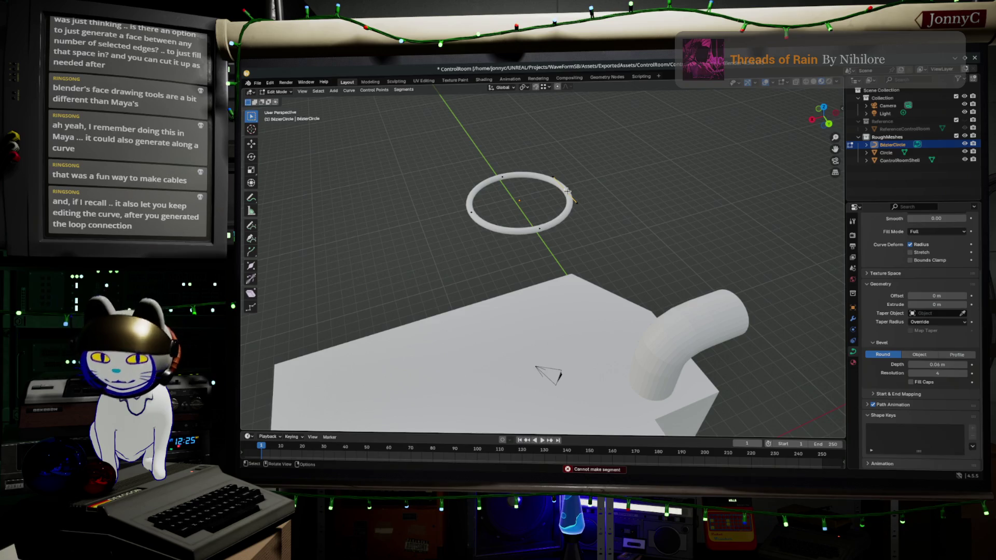
mouse_move(567, 191)
mouse_down()
mouse_move(537, 190)
mouse_move(519, 205)
mouse_move(556, 175)
mouse_up()
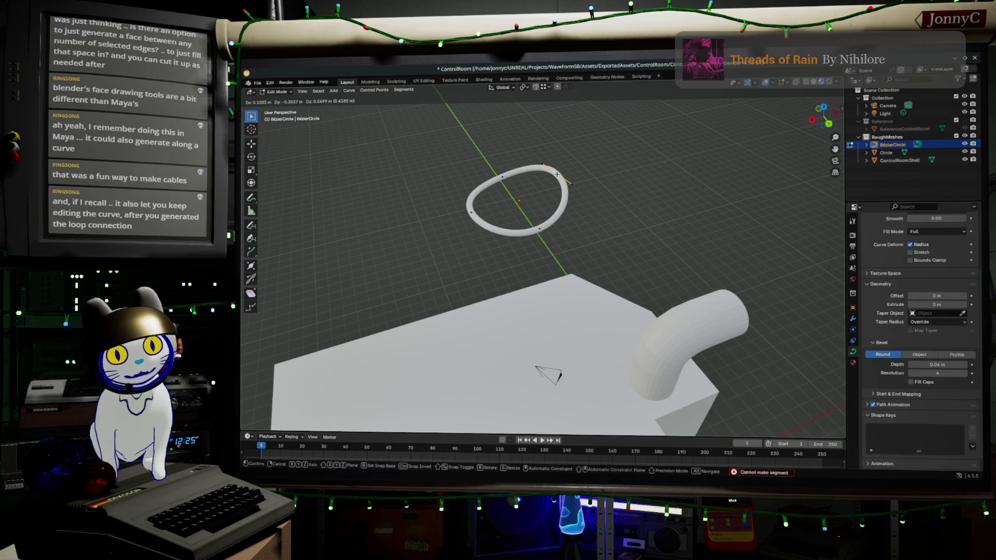
mouse_move(557, 174)
mouse_down()
mouse_move(545, 151)
mouse_move(445, 137)
mouse_move(547, 160)
mouse_move(513, 160)
mouse_up()
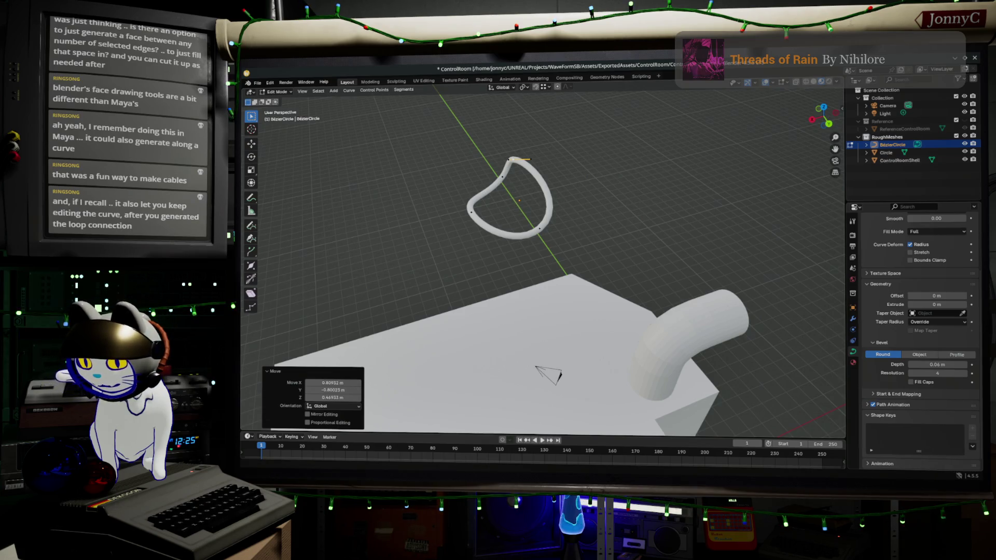
key(alt+Tab)
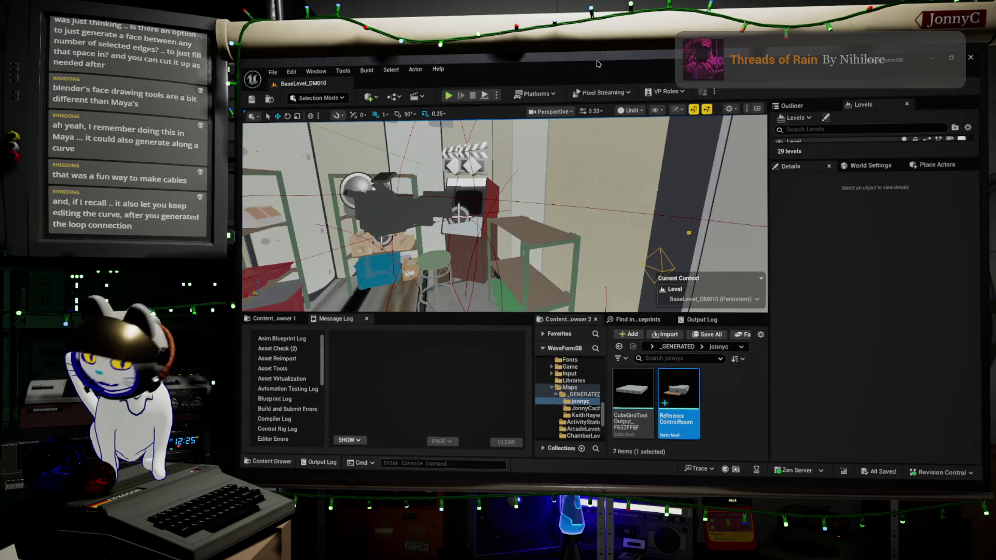
Step: Drag the BP_Duct spline's end point left to reshape the ceiling duct, then save with Ctrl+S
right_drag(611, 121, 611, 120)
right_drag(551, 165, 551, 165)
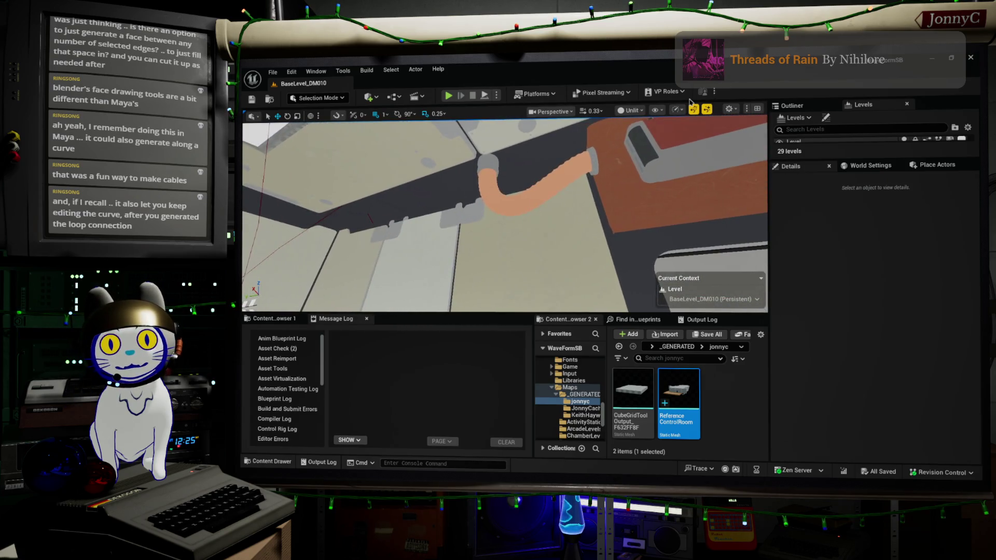
click(552, 183)
click(486, 171)
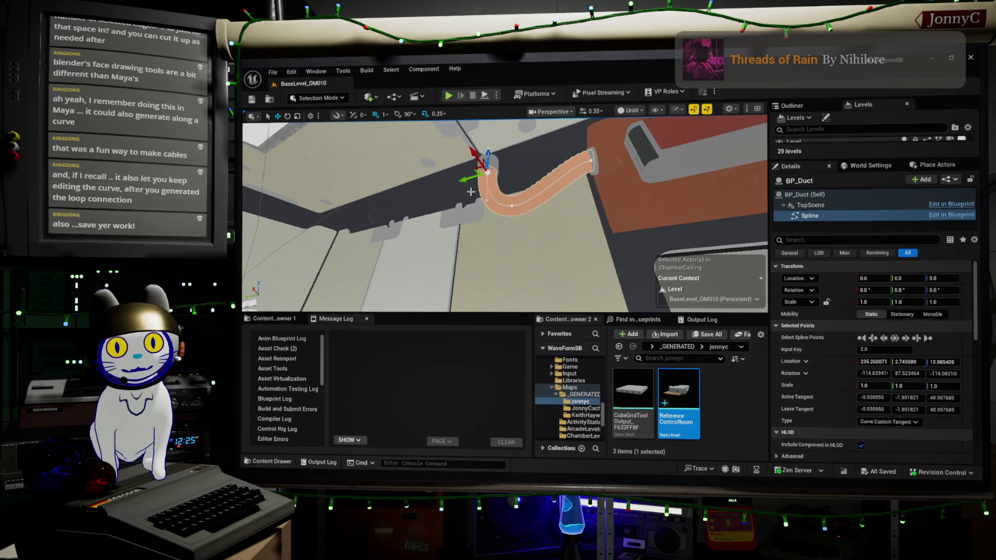
mouse_move(472, 182)
mouse_down()
mouse_move(409, 191)
mouse_move(491, 185)
mouse_up()
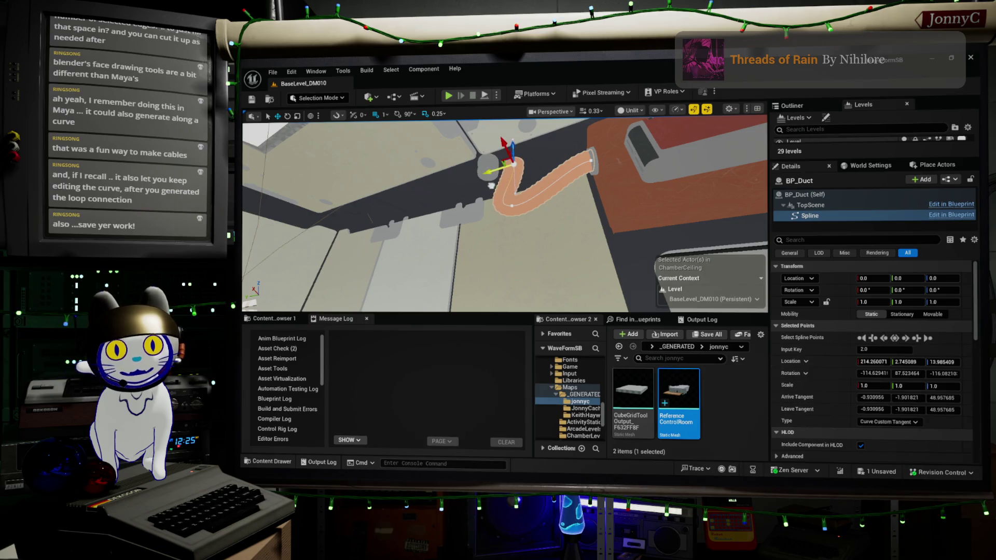
key(ctrl+s)
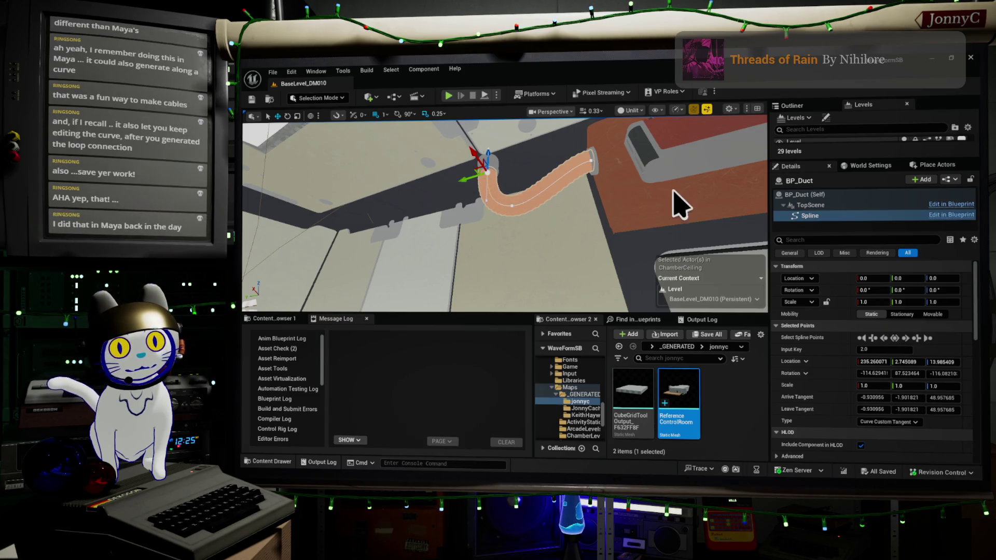
mouse_move(647, 231)
mouse_down()
mouse_move(634, 236)
mouse_move(739, 257)
mouse_move(658, 252)
mouse_up()
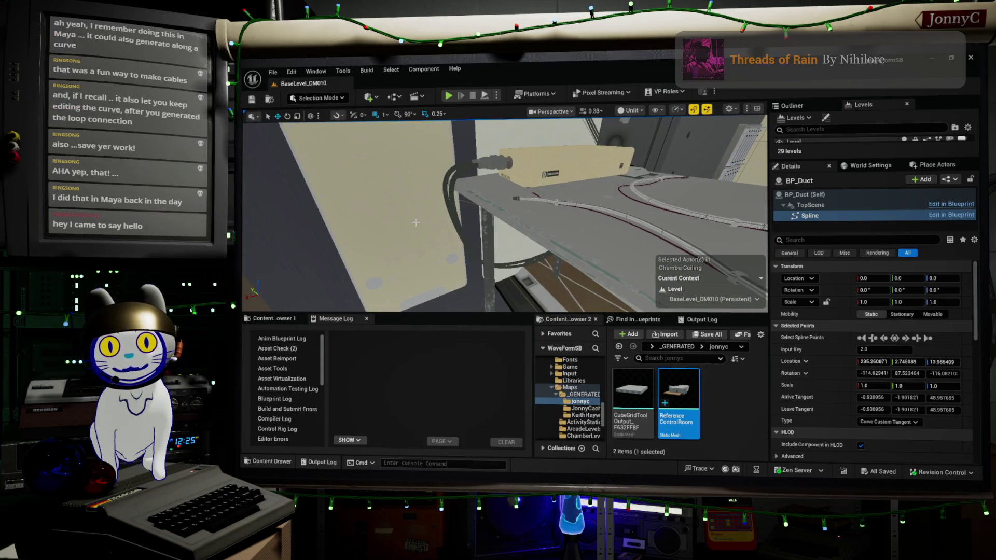
Step: Inspect BP_Cable2 under the desk in Unreal, then return to Blender's circle and pipe
click(493, 159)
mouse_move(493, 160)
right_down()
mouse_move(466, 172)
mouse_move(491, 177)
right_up()
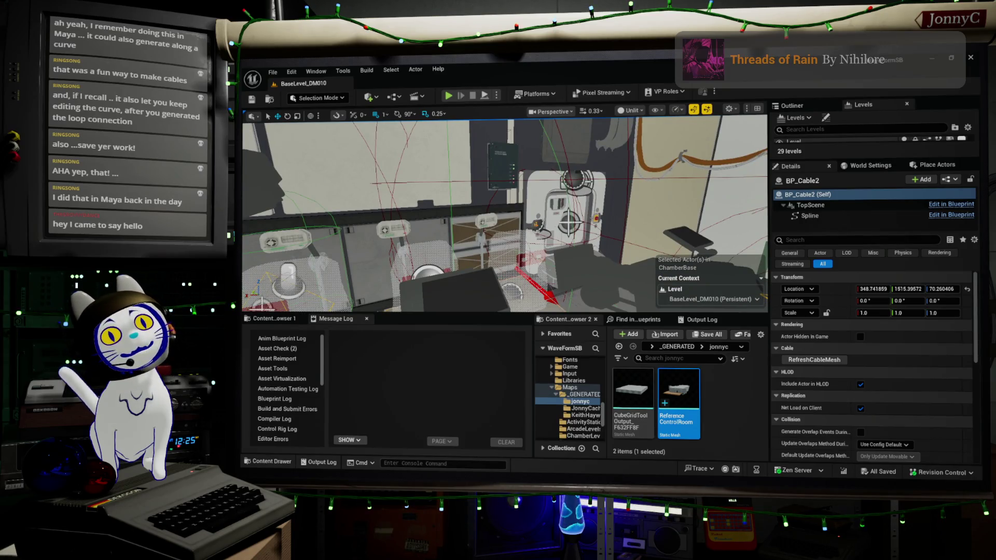
right_drag(492, 176, 485, 179)
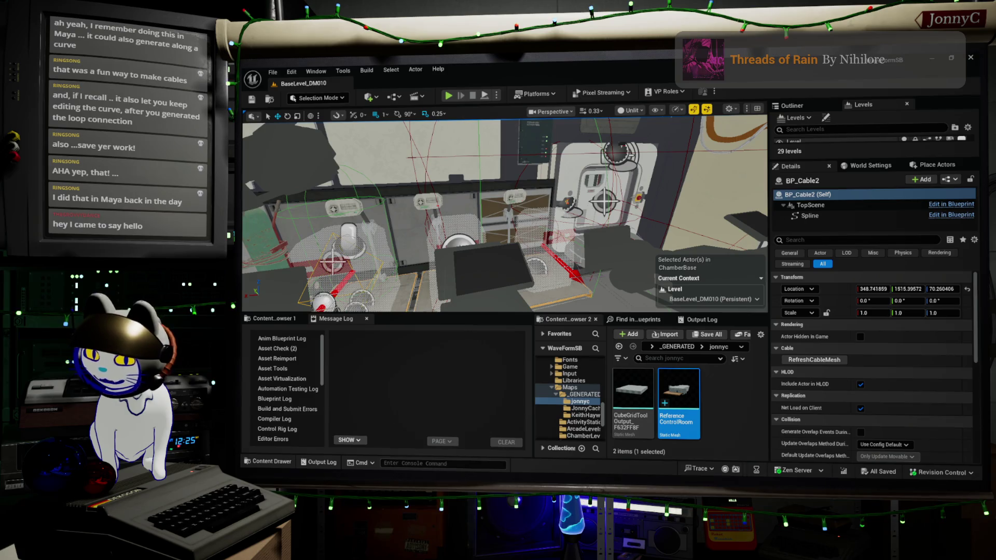
key(alt+Tab)
mouse_move(586, 212)
middle_down()
mouse_move(616, 171)
mouse_move(691, 349)
middle_up()
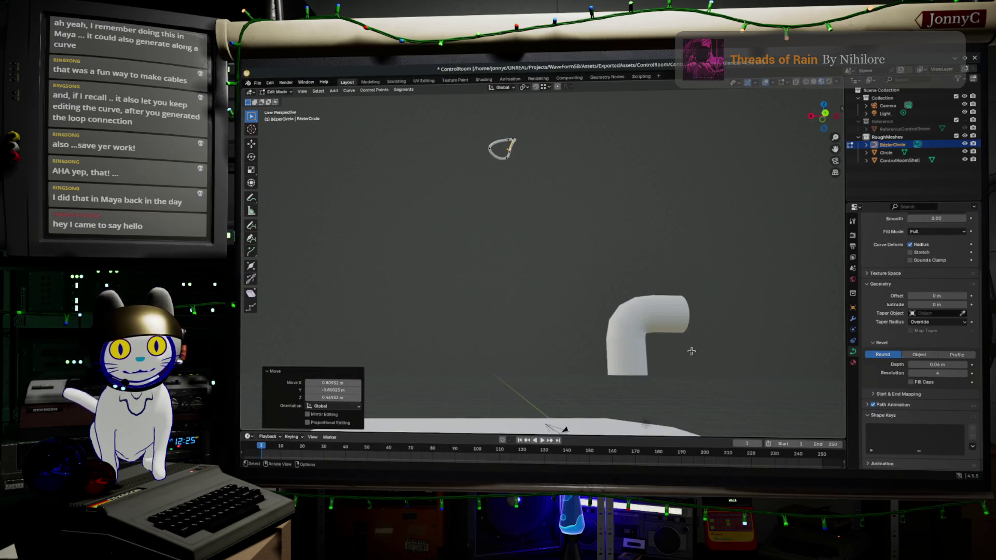
Step: Delete the Circle elbow pipe and the BezierCircle curve via the Outliner
click(651, 311)
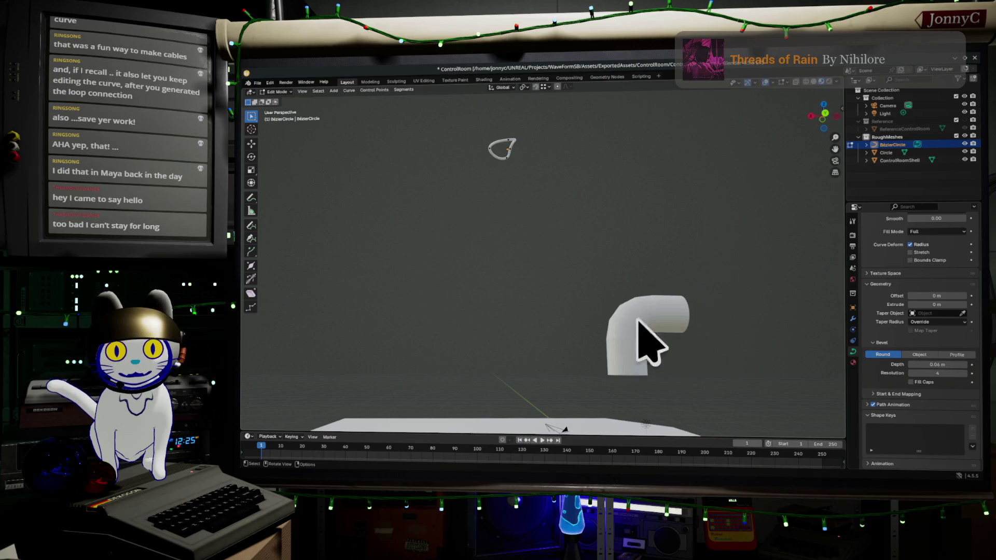
middle_drag(522, 218, 533, 218)
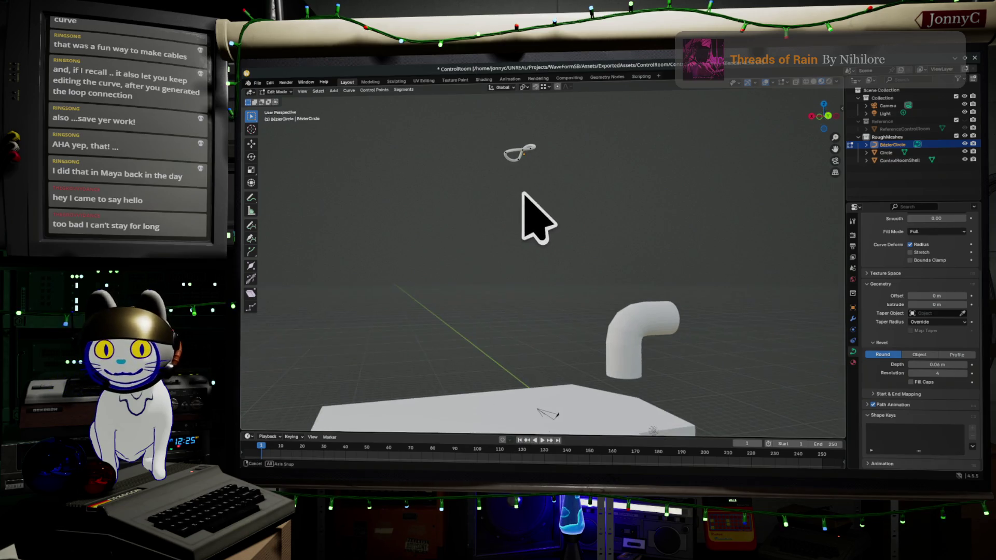
click(888, 153)
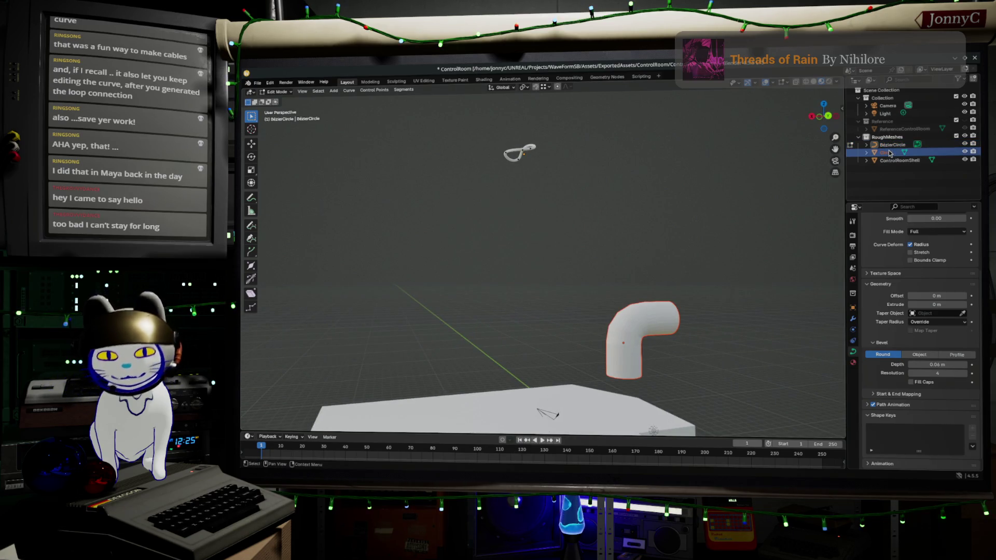
key(Delete)
click(886, 146)
key(Delete)
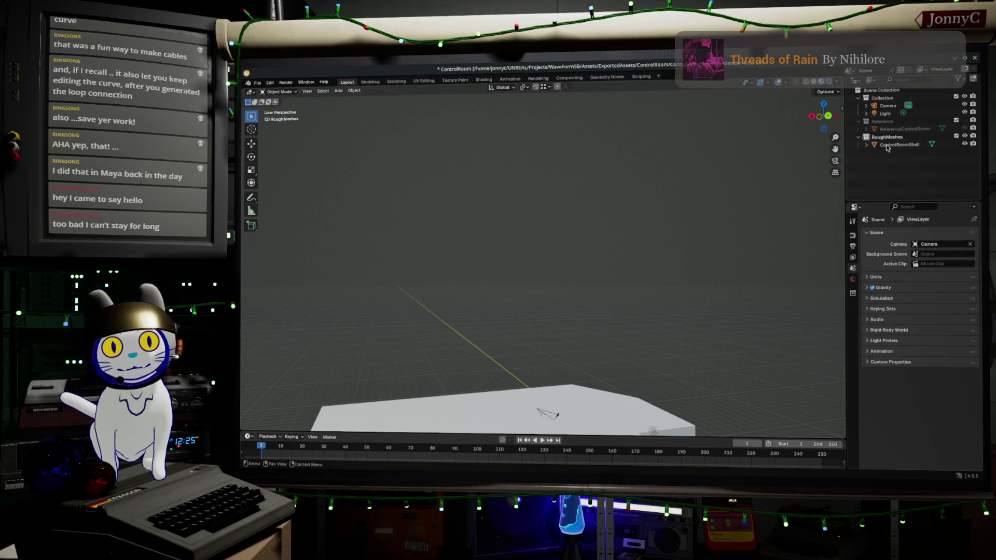
Step: Select ControlRoomShell, view the room from inside, zoom back out, then switch to the browser
click(886, 145)
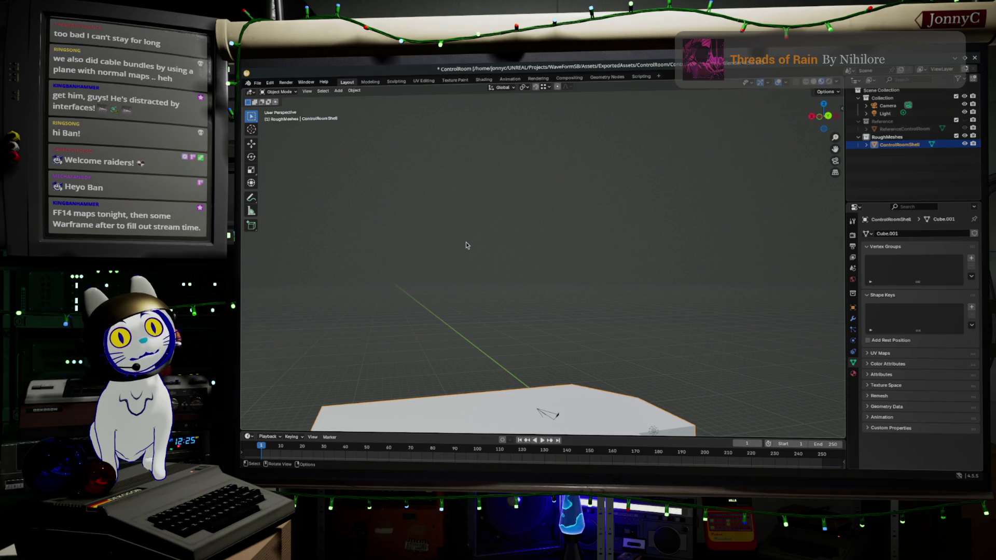
middle_drag(466, 242, 568, 182)
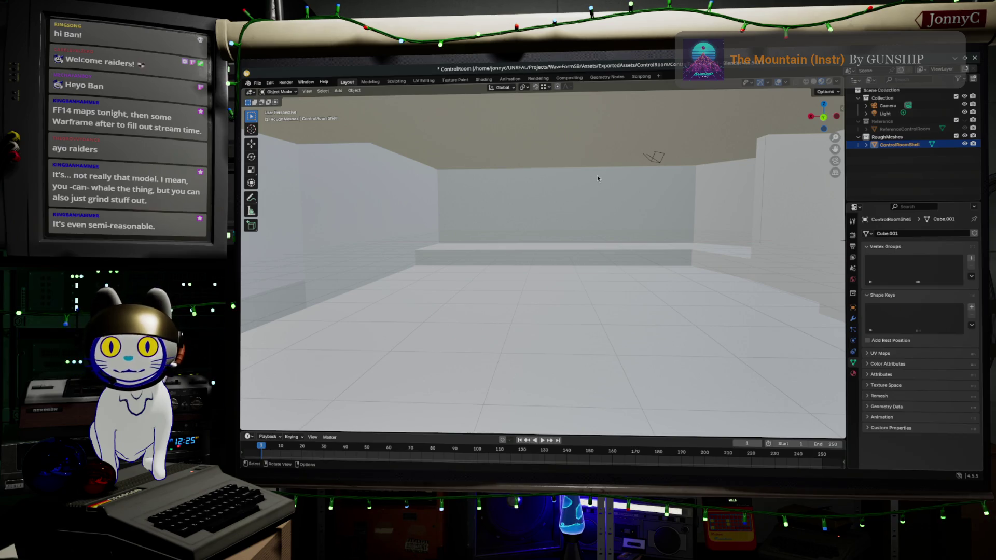
scroll(596, 175, down, 5)
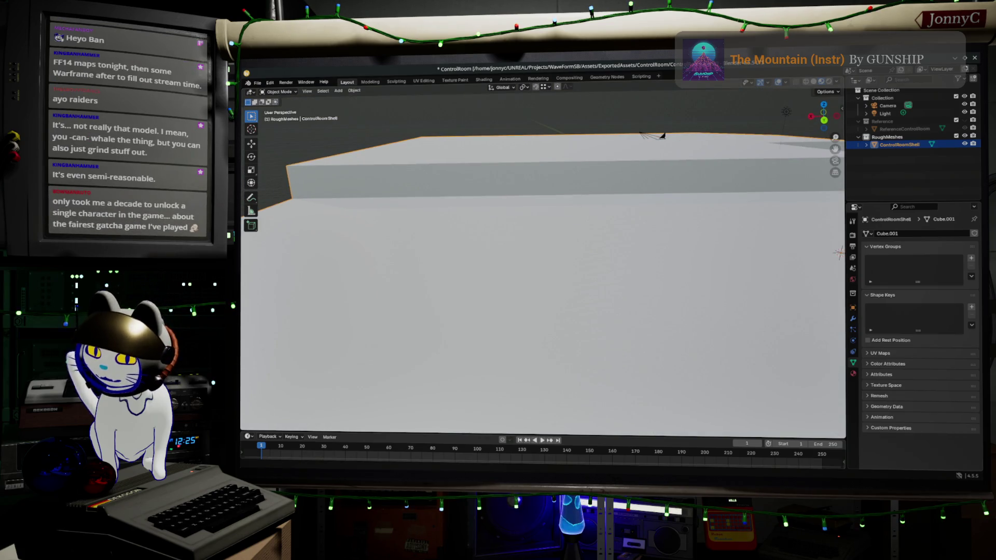
key(alt+Tab)
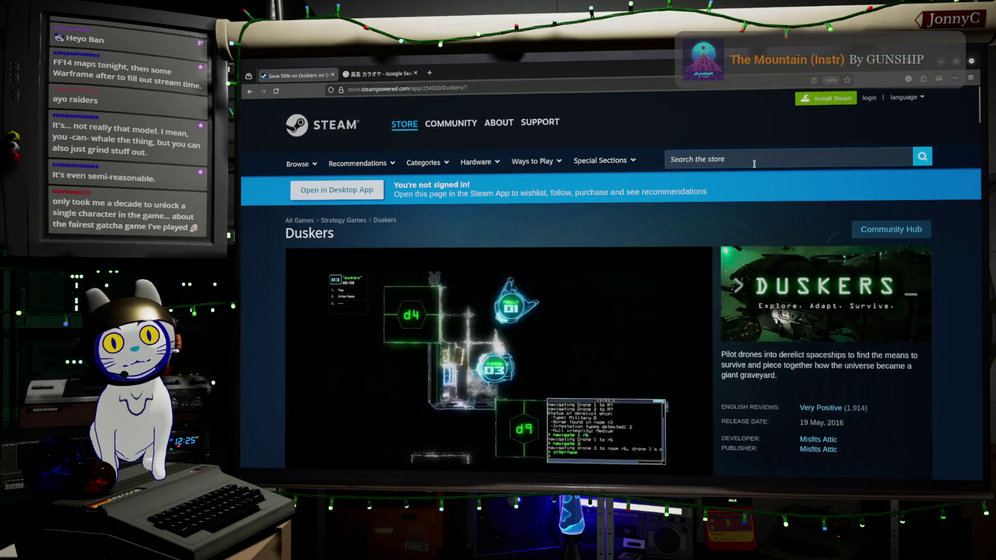
Step: Search the Steam store for 'war frame' and open the Warframe: Oraxia Bundle page
click(753, 164)
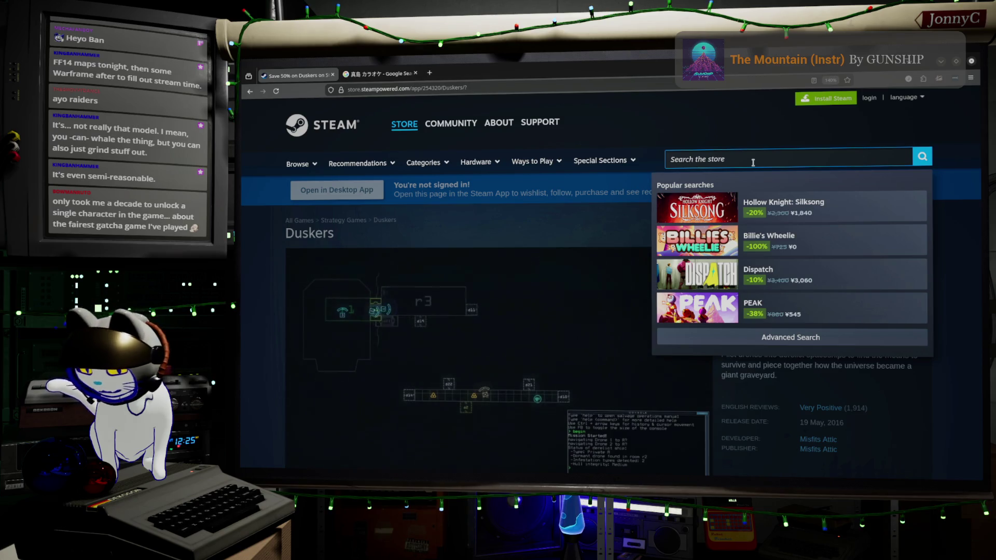
text(war frame)
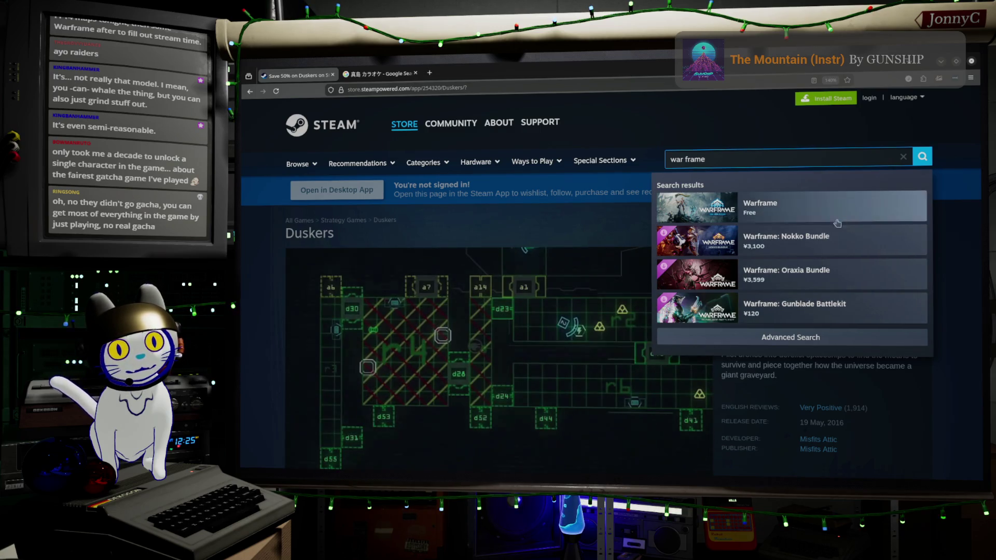
click(851, 277)
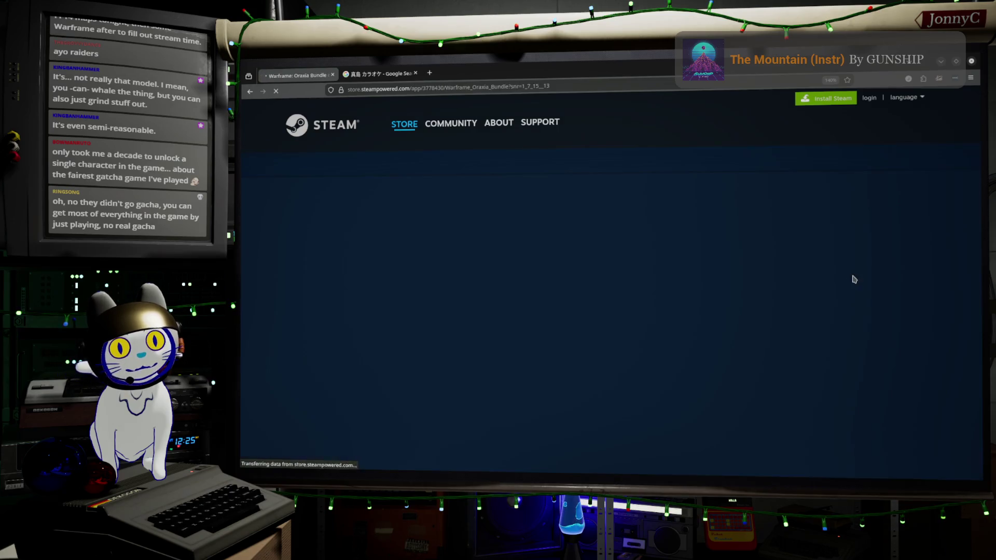
Step: Read through the Oraxia Bundle contents and reviews, then return to Blender
scroll(766, 254, down, 3)
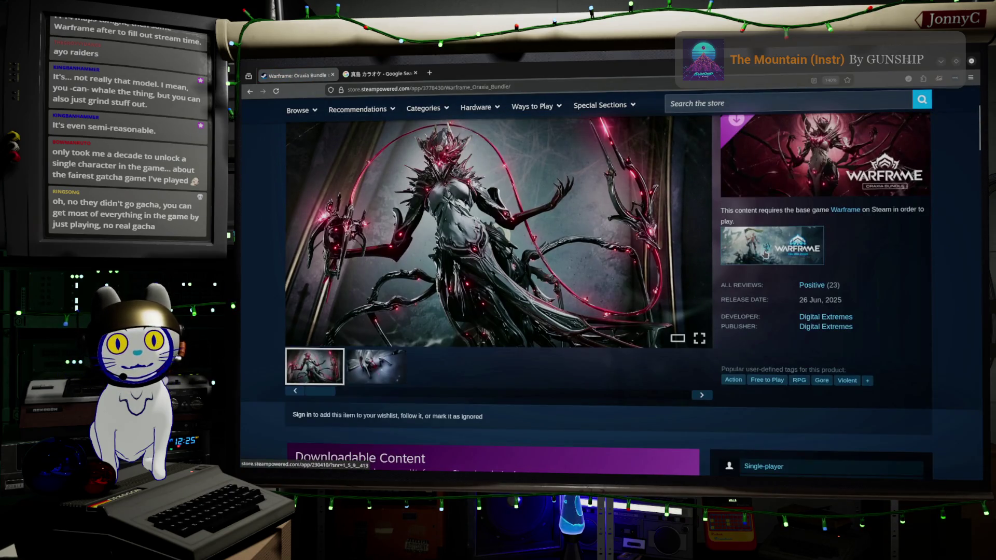
scroll(765, 254, up, 3)
scroll(765, 254, down, 3)
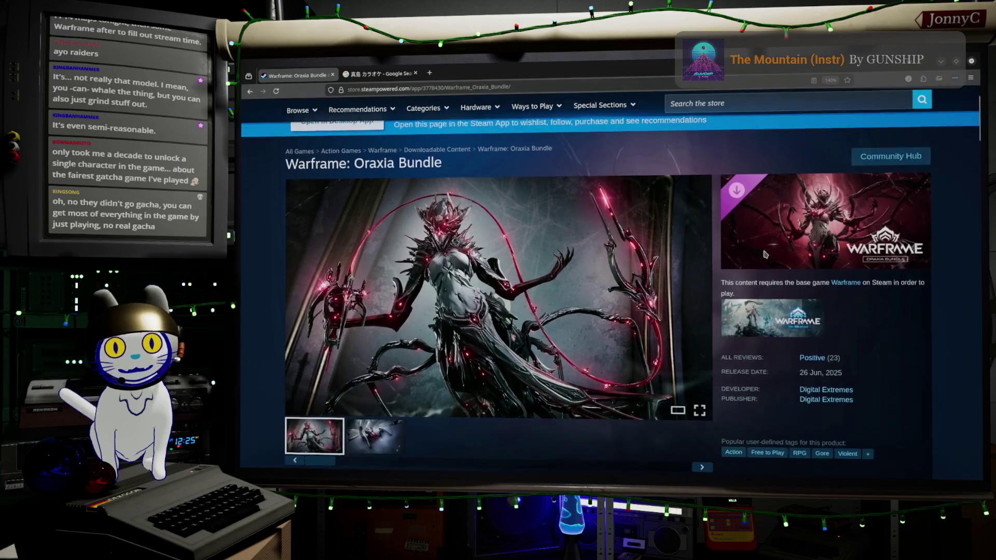
scroll(766, 254, down, 12)
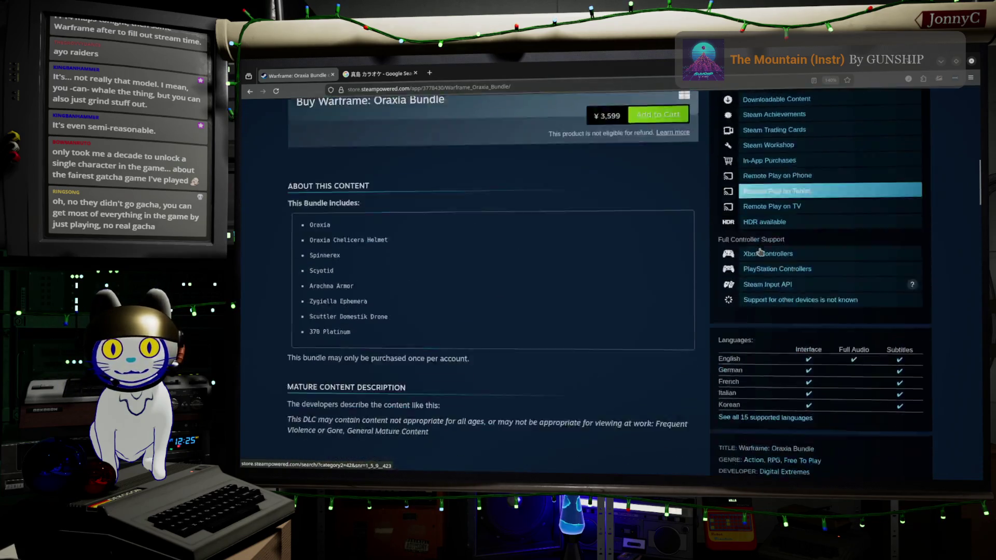
scroll(760, 252, down, 10)
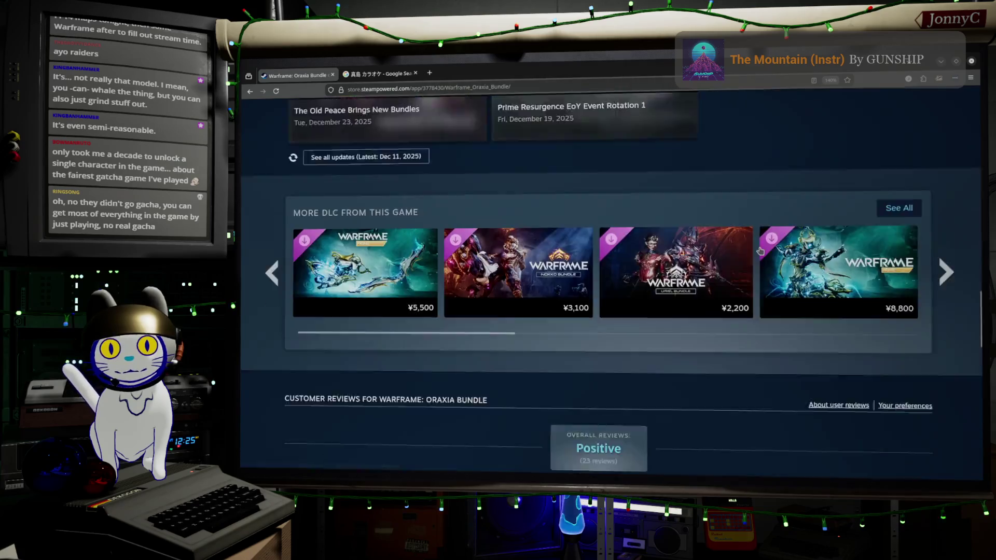
scroll(761, 251, up, 3)
scroll(760, 251, down, 7)
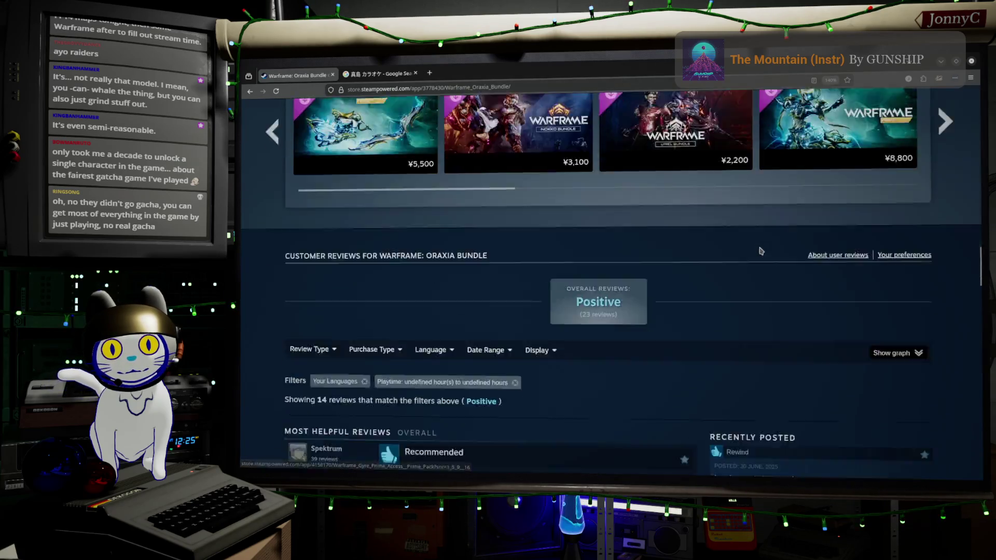
scroll(760, 250, up, 15)
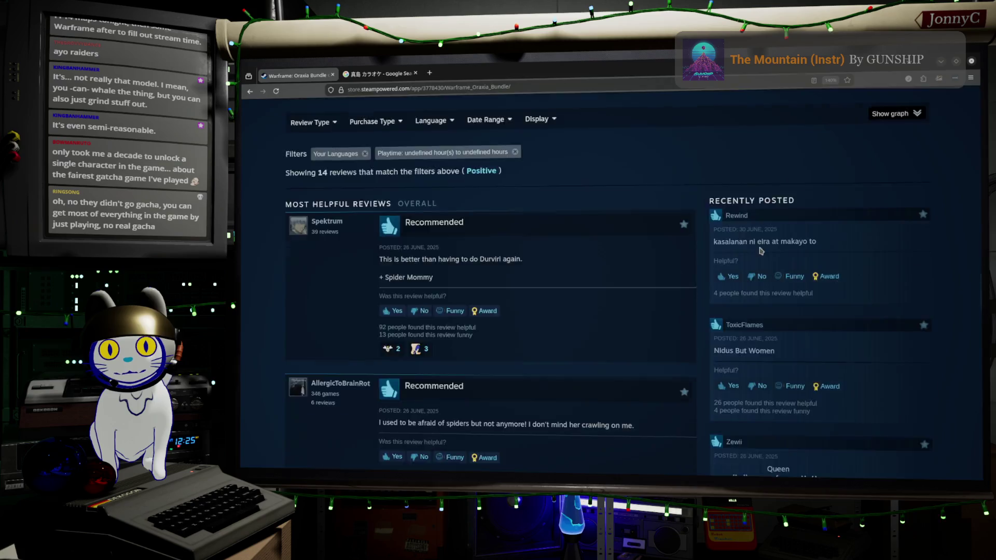
scroll(760, 250, up, 5)
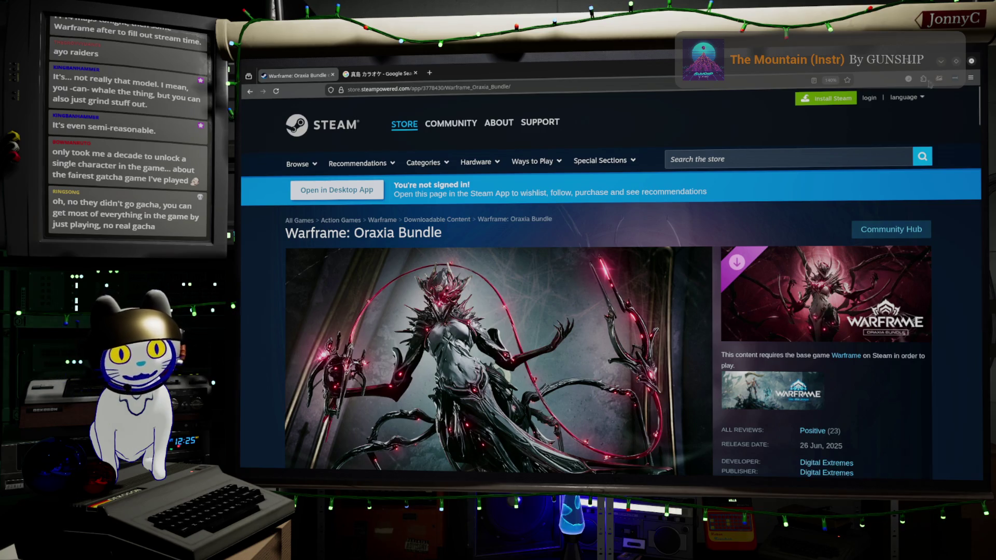
click(939, 68)
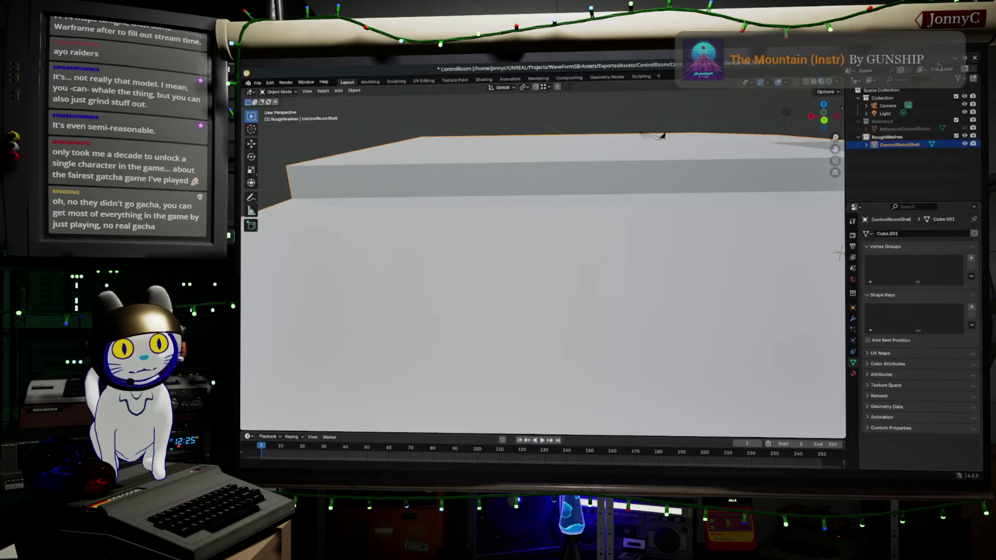
Step: Look around the shell's interior walls and floor, then put ControlRoomShell into Edit Mode
mouse_move(612, 284)
middle_down()
mouse_move(600, 269)
mouse_move(612, 285)
mouse_move(591, 276)
mouse_move(606, 253)
mouse_move(745, 269)
mouse_move(762, 296)
mouse_move(618, 328)
mouse_move(591, 288)
mouse_move(527, 268)
mouse_move(718, 383)
mouse_move(657, 380)
mouse_move(802, 260)
mouse_move(591, 329)
mouse_move(663, 322)
mouse_move(713, 331)
mouse_move(742, 350)
mouse_move(712, 326)
middle_up()
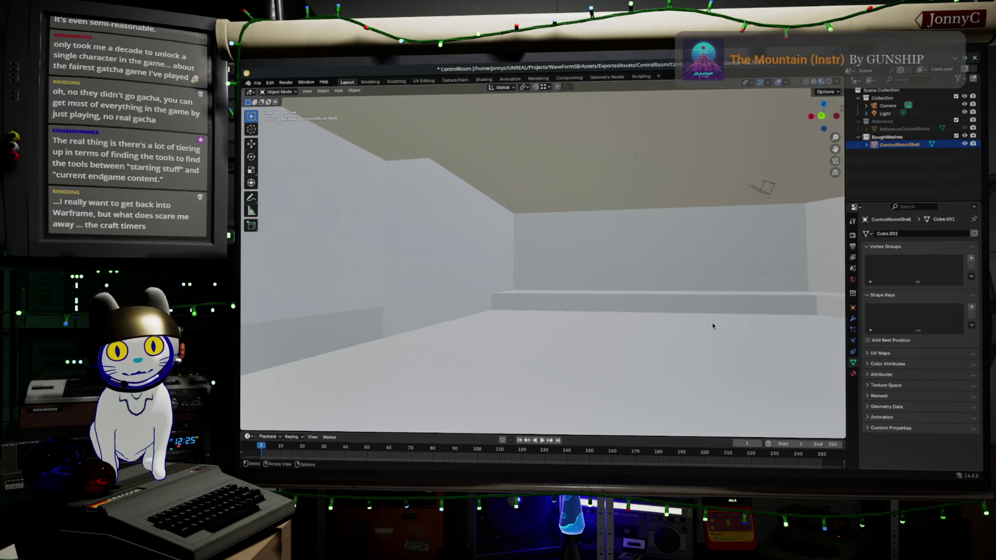
scroll(712, 325, up, 3)
scroll(693, 334, down, 3)
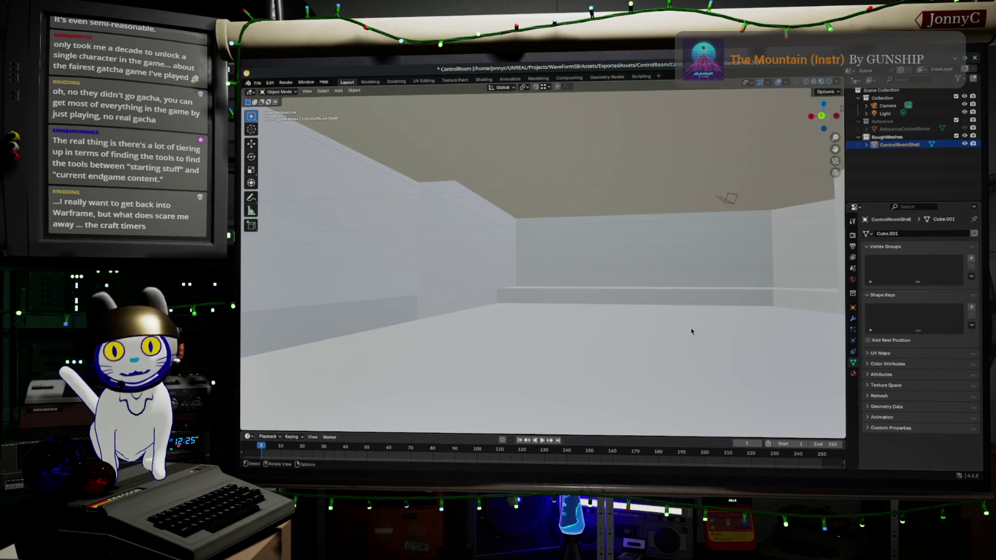
middle_drag(692, 333, 679, 326)
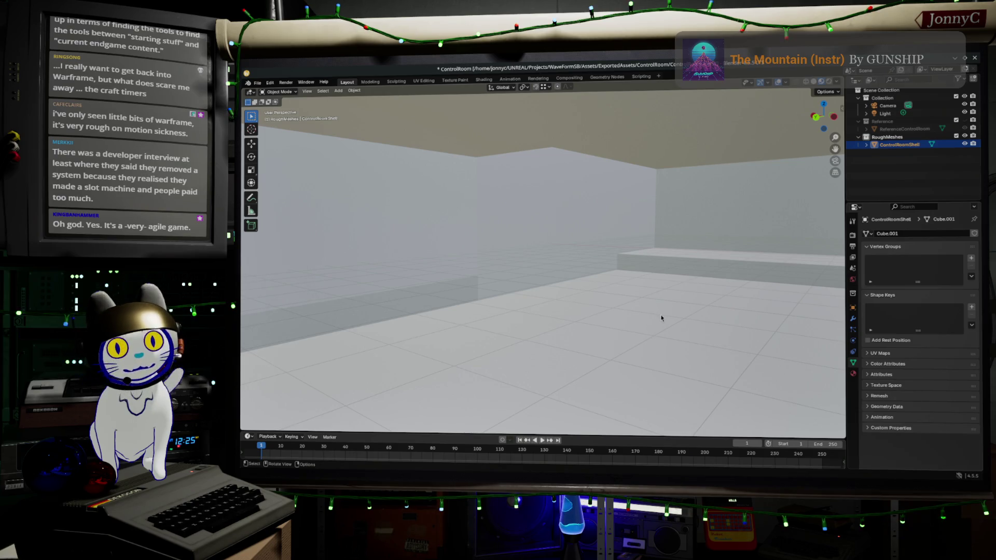
middle_drag(622, 327, 547, 329)
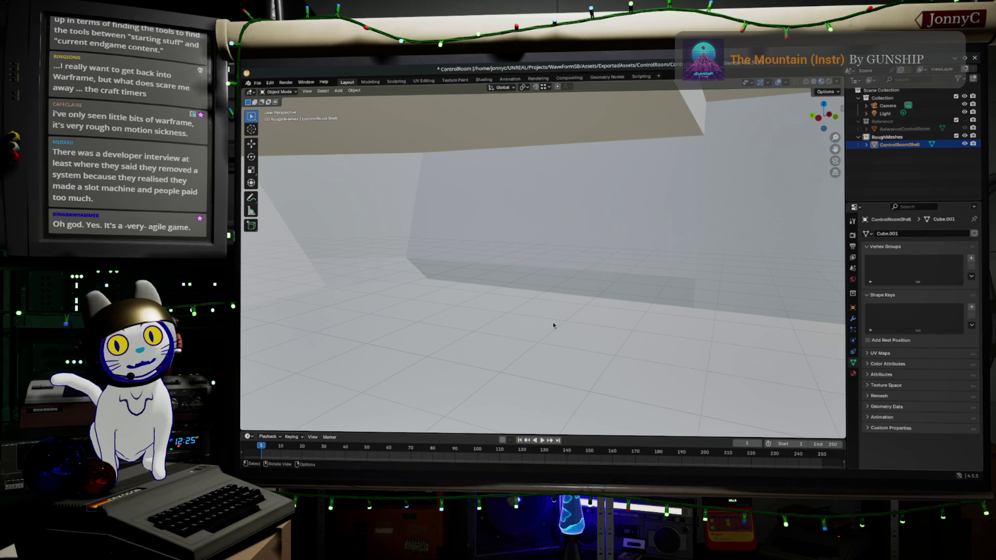
mouse_move(574, 316)
middle_down()
mouse_move(629, 322)
mouse_move(564, 314)
middle_up()
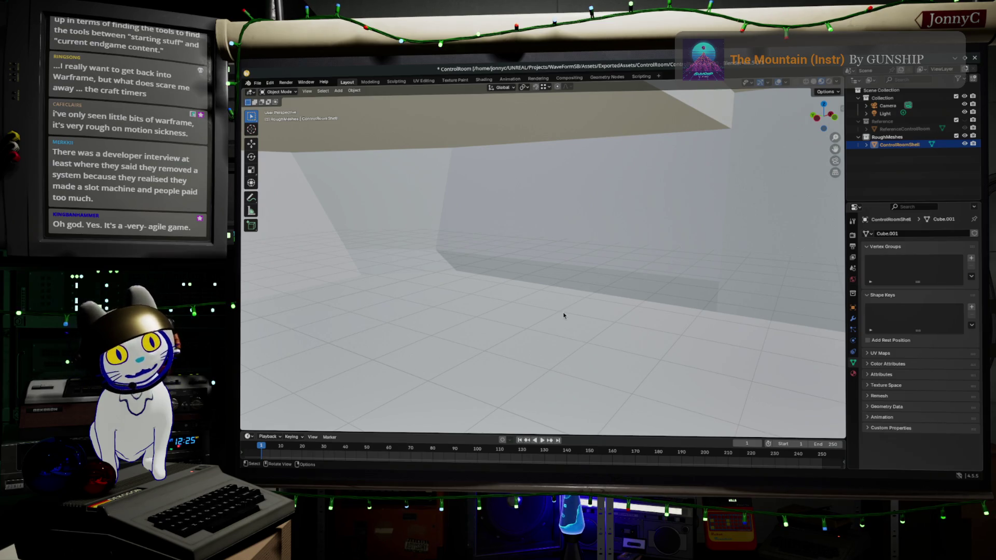
middle_drag(596, 306, 638, 297)
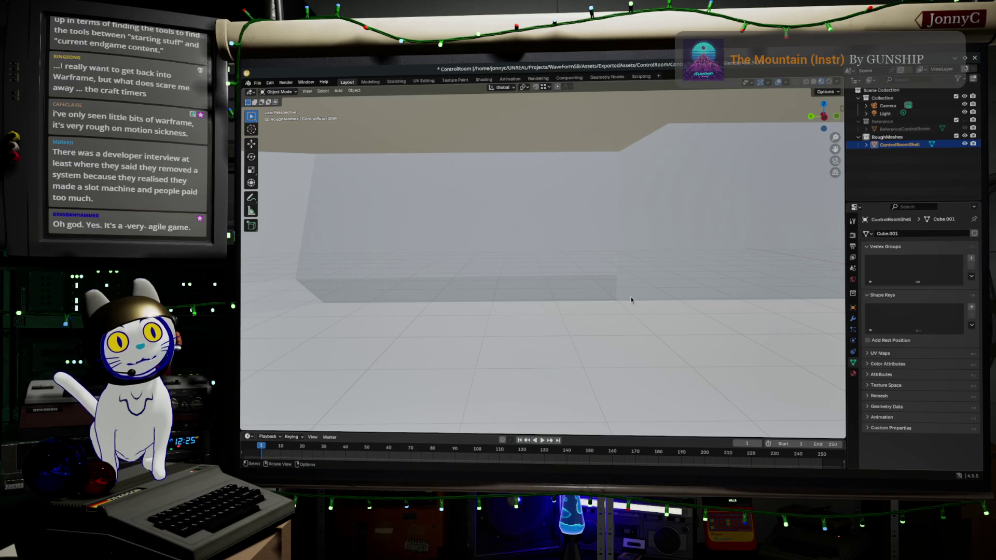
mouse_move(616, 300)
middle_down()
mouse_move(529, 307)
mouse_move(505, 319)
mouse_move(535, 307)
mouse_move(536, 289)
mouse_move(526, 291)
mouse_move(598, 297)
middle_up()
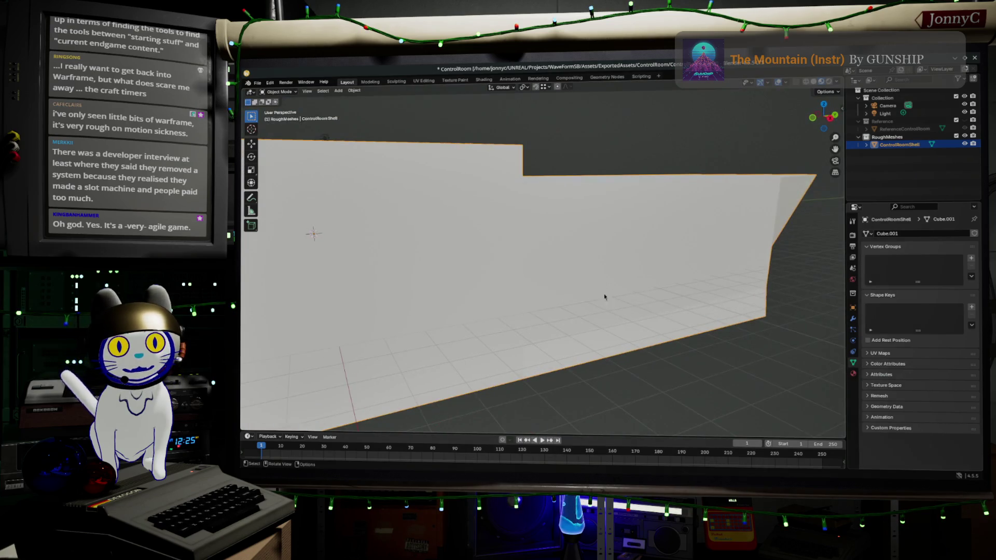
key(Tab)
mouse_move(778, 288)
middle_down()
mouse_move(815, 321)
mouse_move(778, 318)
mouse_move(734, 295)
mouse_move(678, 298)
mouse_move(690, 286)
mouse_move(669, 280)
middle_up()
Step: In vertex select, vertex-slide a lower-edge vertex of the shell (factor 0.202), then view the room
click(298, 91)
click(681, 267)
key(shift+v)
click(654, 276)
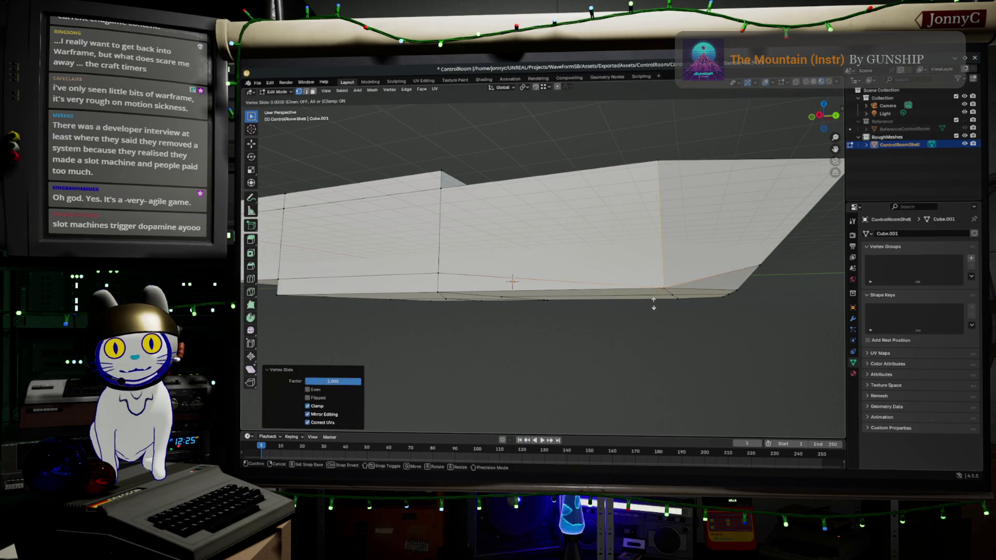
mouse_move(654, 276)
middle_down()
mouse_move(615, 307)
mouse_move(642, 295)
middle_up()
middle_drag(586, 291, 492, 301)
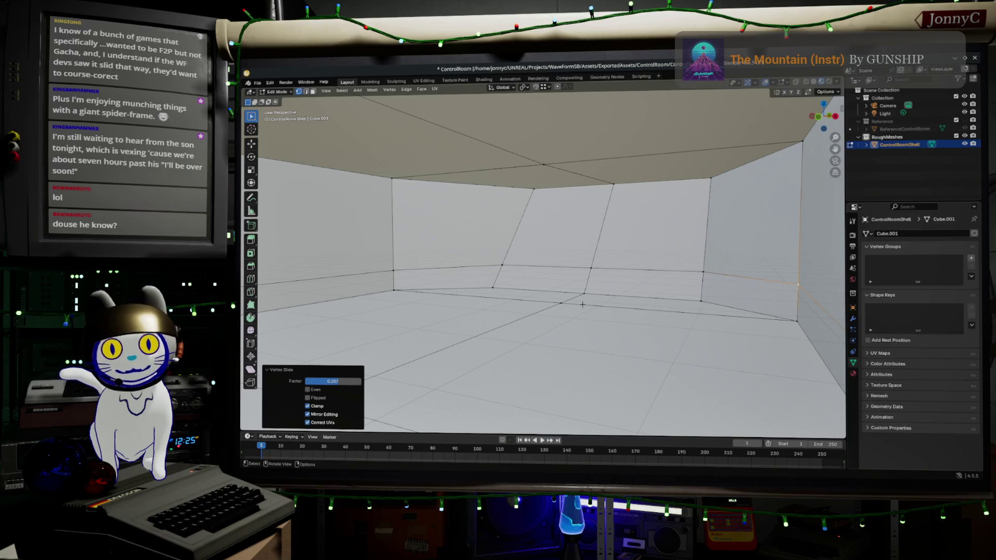
scroll(617, 291, down, 2)
Step: Orbit inside the room to inspect the walls' low horizontal edge band above the floor
mouse_move(585, 302)
middle_down()
mouse_move(617, 322)
mouse_move(700, 293)
mouse_move(767, 291)
mouse_move(666, 304)
mouse_move(589, 299)
middle_up()
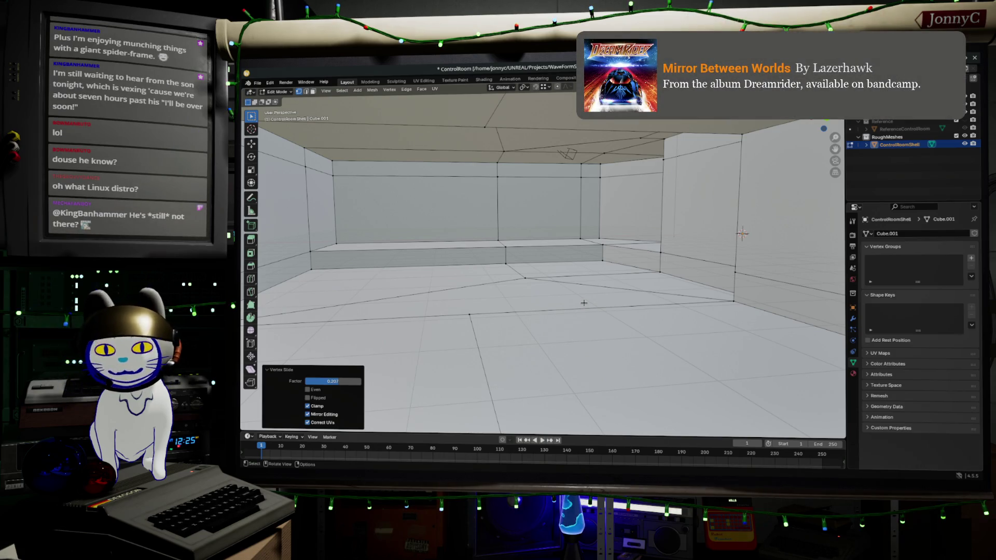
middle_drag(518, 305, 539, 301)
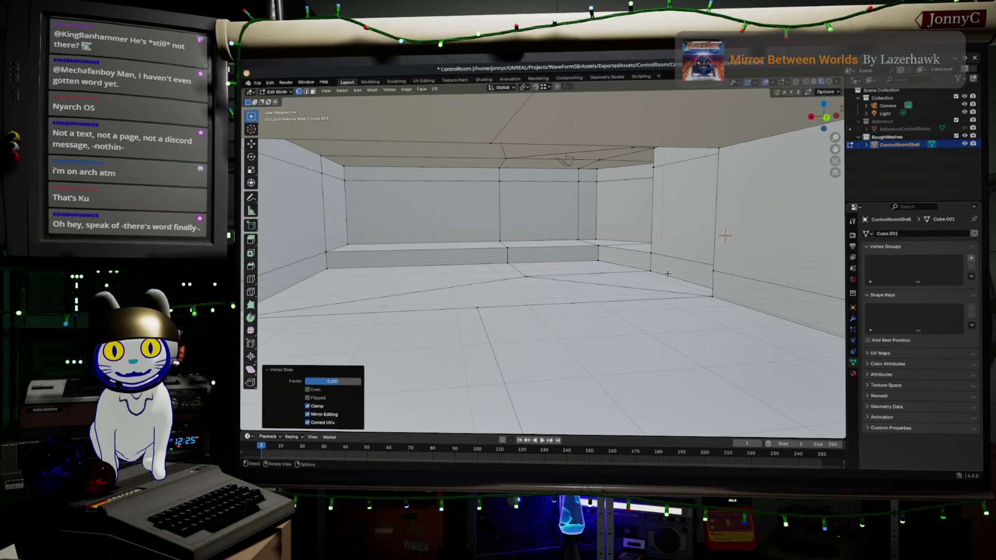
mouse_move(615, 277)
middle_down()
mouse_move(755, 291)
mouse_move(650, 210)
mouse_move(519, 230)
mouse_move(387, 235)
mouse_move(473, 218)
mouse_move(585, 413)
mouse_move(524, 406)
mouse_move(505, 390)
mouse_move(567, 297)
middle_up()
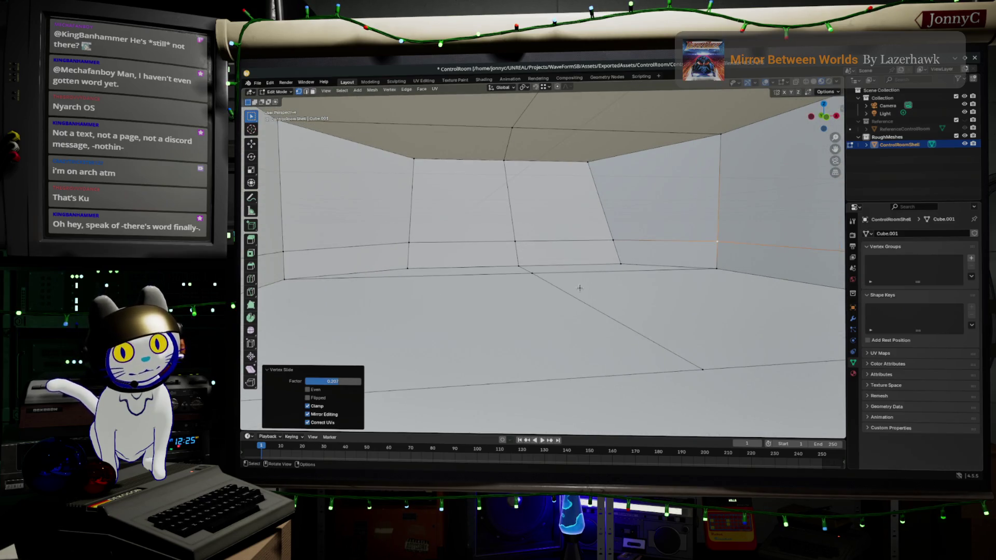
scroll(579, 288, down, 6)
scroll(579, 287, up, 3)
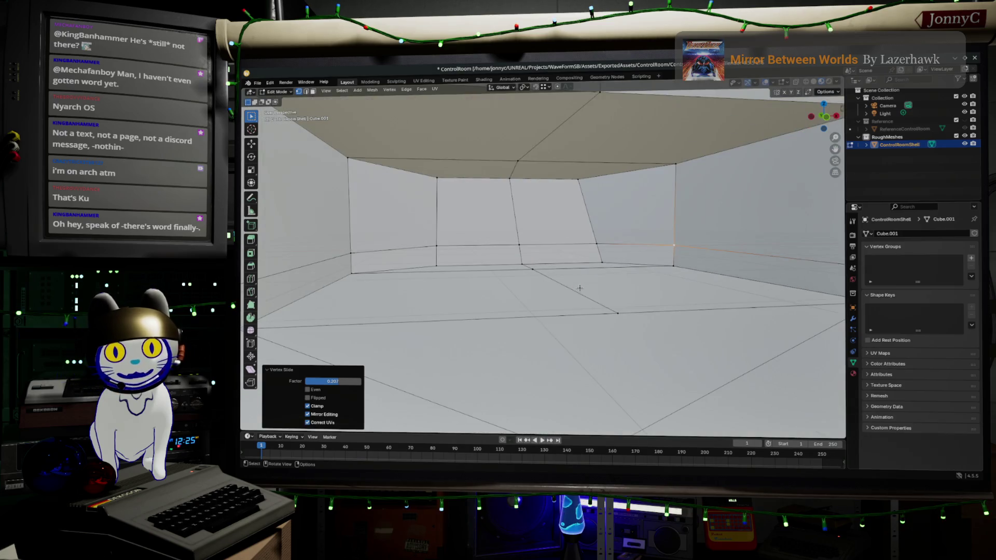
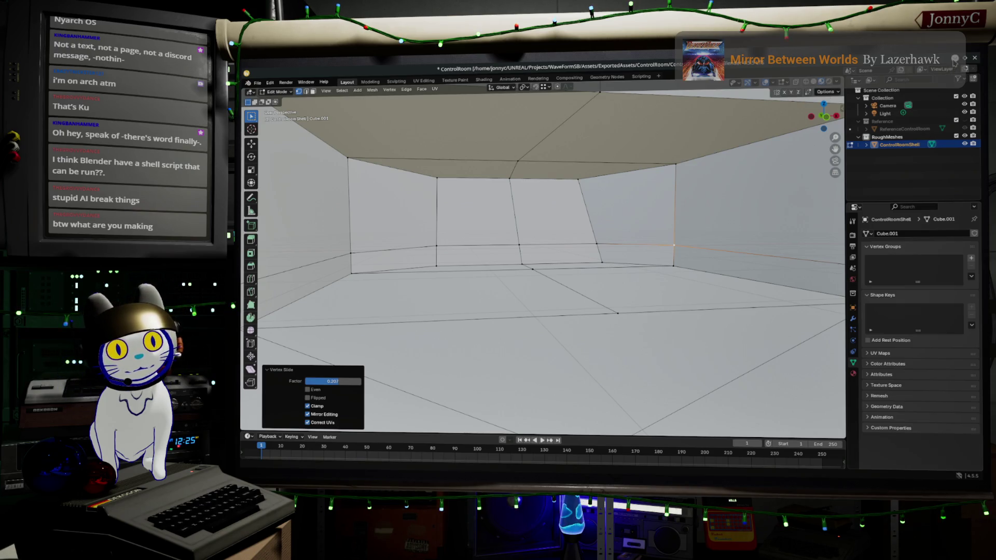
Step: Minimize the Blender window so the Unreal Editor level is visible
click(955, 58)
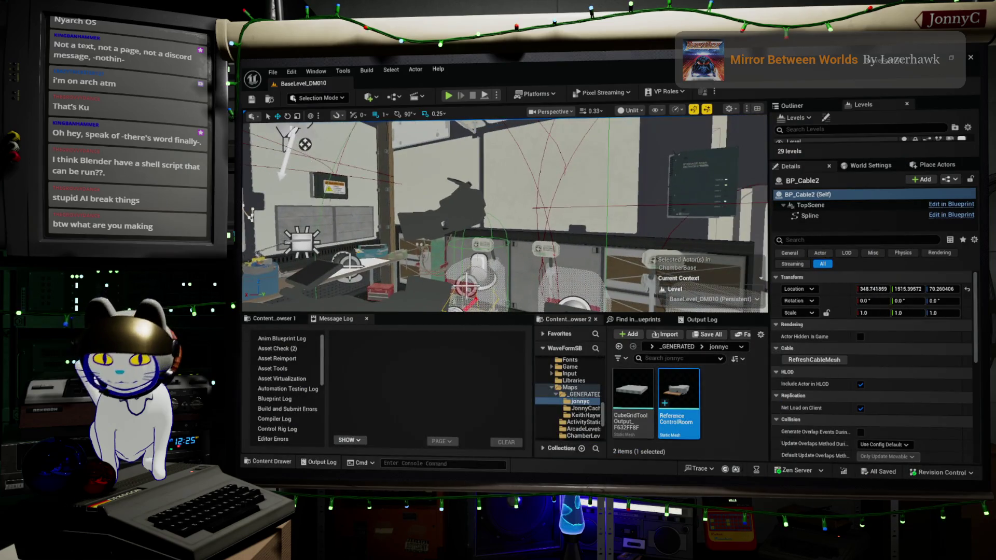
Step: Frame BP_Cable2 and fly the viewport camera into the control room to face the wall desks
key(f)
right_drag(504, 213, 421, 211)
scroll(498, 213, up, 1)
right_drag(527, 257, 405, 221)
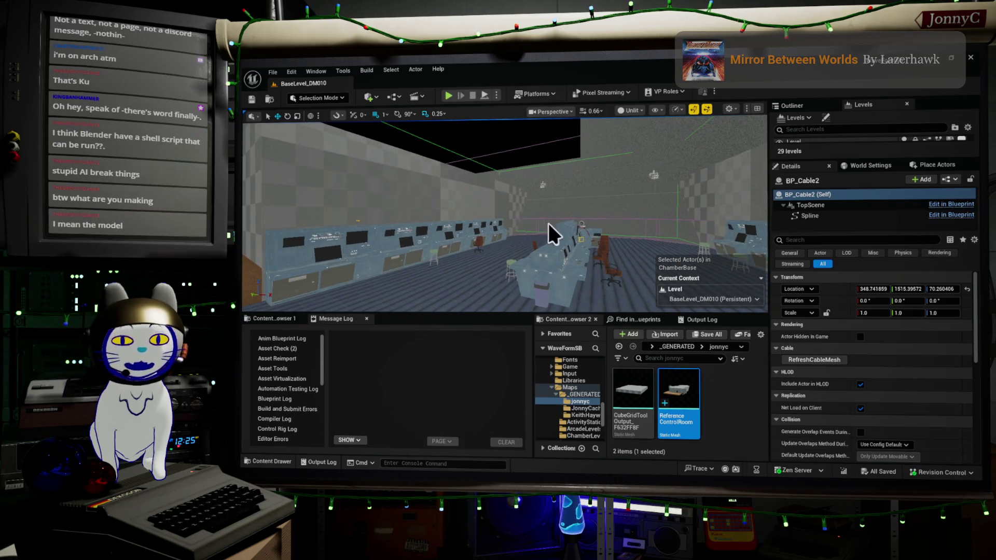
mouse_move(490, 238)
right_down()
mouse_move(459, 219)
mouse_move(466, 193)
mouse_move(470, 215)
mouse_move(461, 214)
right_up()
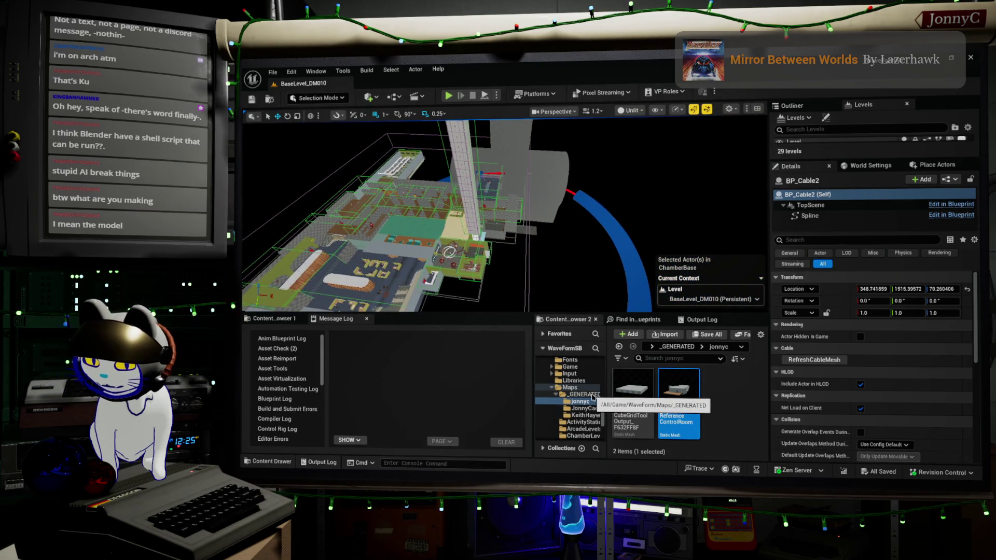
Step: Go full-editor view with F11 and play-test BaseLevel_DM010 from this spot
key(F11)
right_click(617, 364)
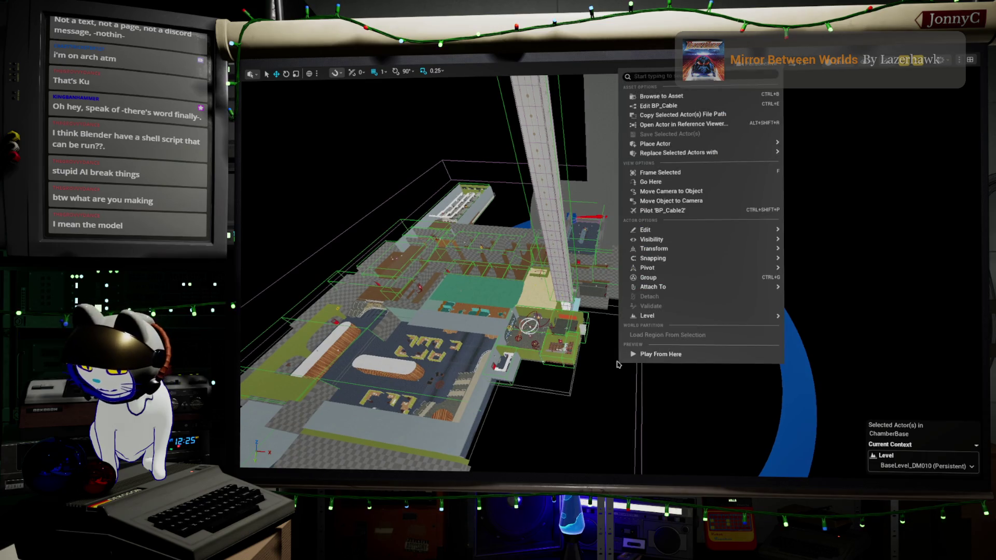
key(alt+p)
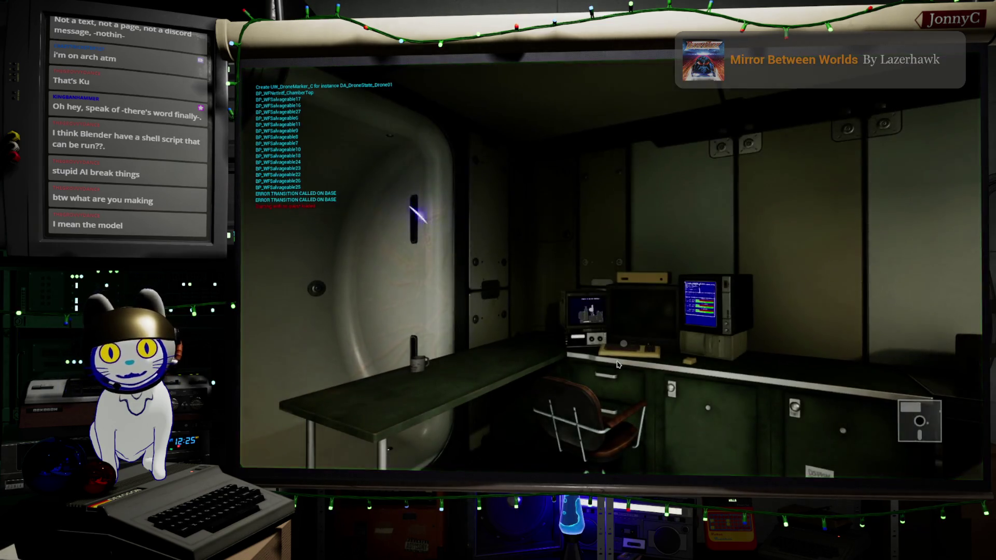
click(617, 364)
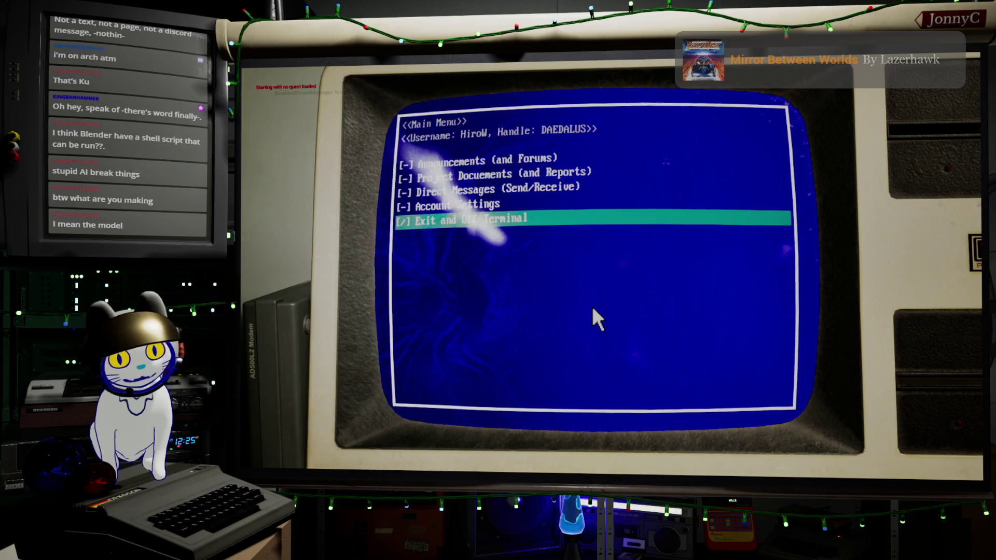
Step: Exit the terminal, check and cancel the shelf study list, walk into the lit room, open the pause menu
click(486, 221)
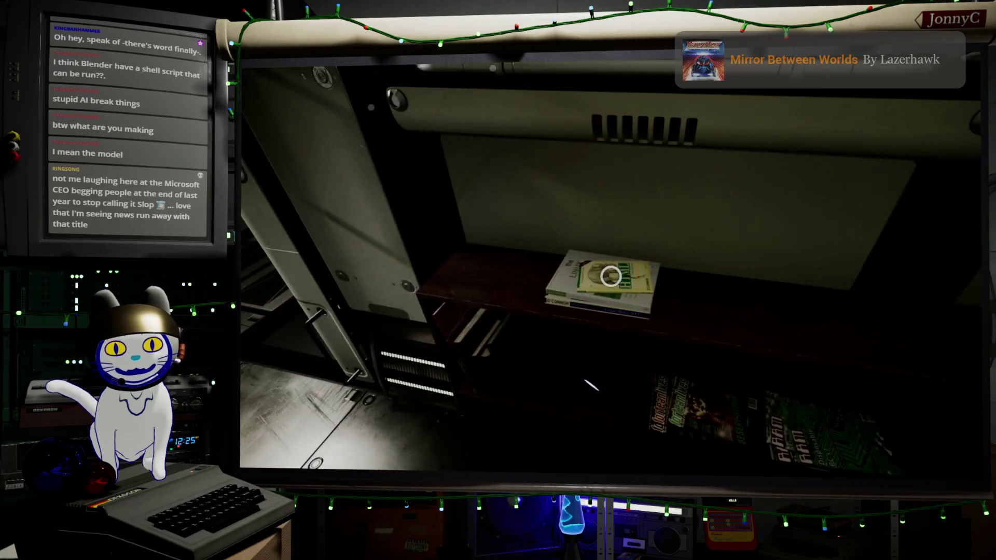
key(e)
key(Down)
click(713, 361)
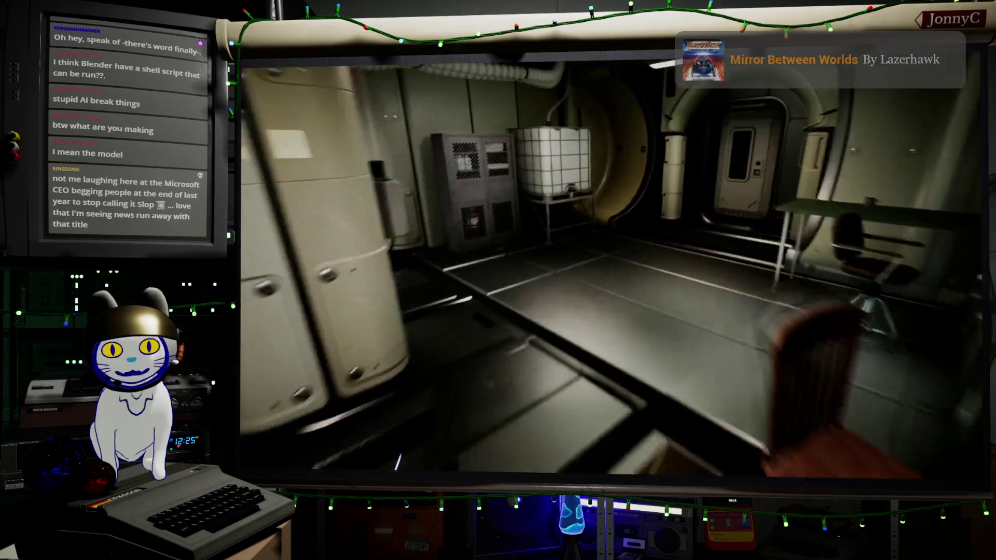
key(w)
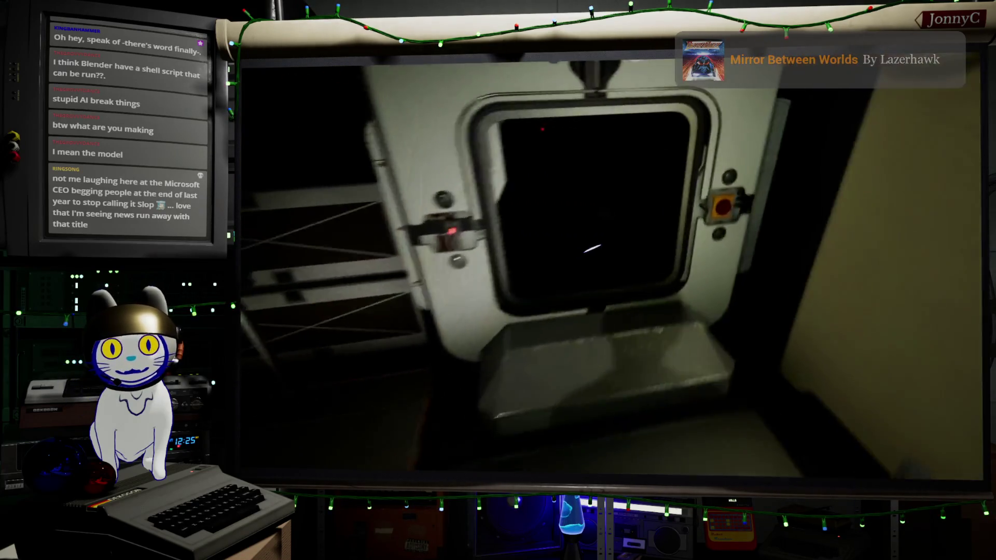
key(Escape)
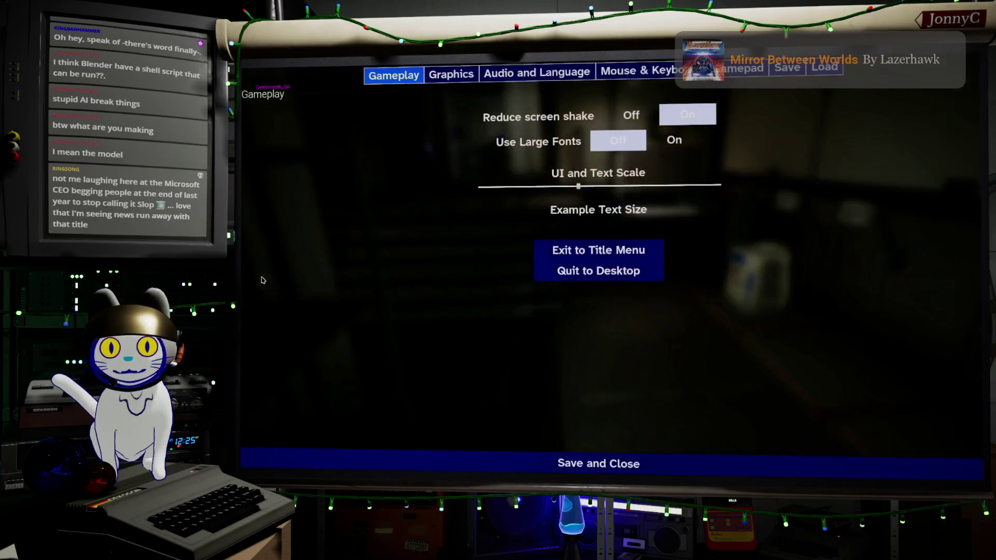
Step: Load the Oct 19, 2025, 2:03:23 PM save and continue past the DM010 - The Incident card
click(823, 67)
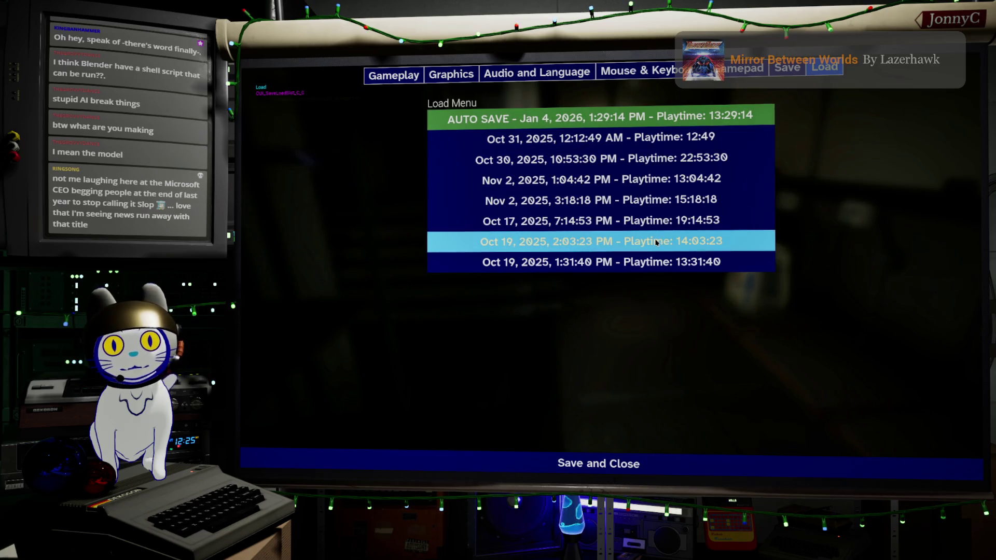
click(658, 241)
click(683, 328)
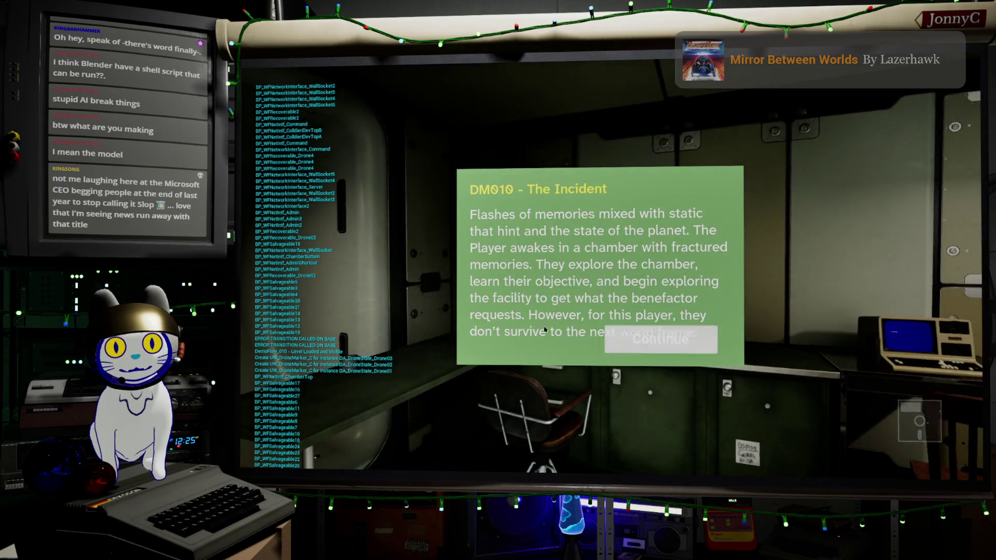
click(661, 340)
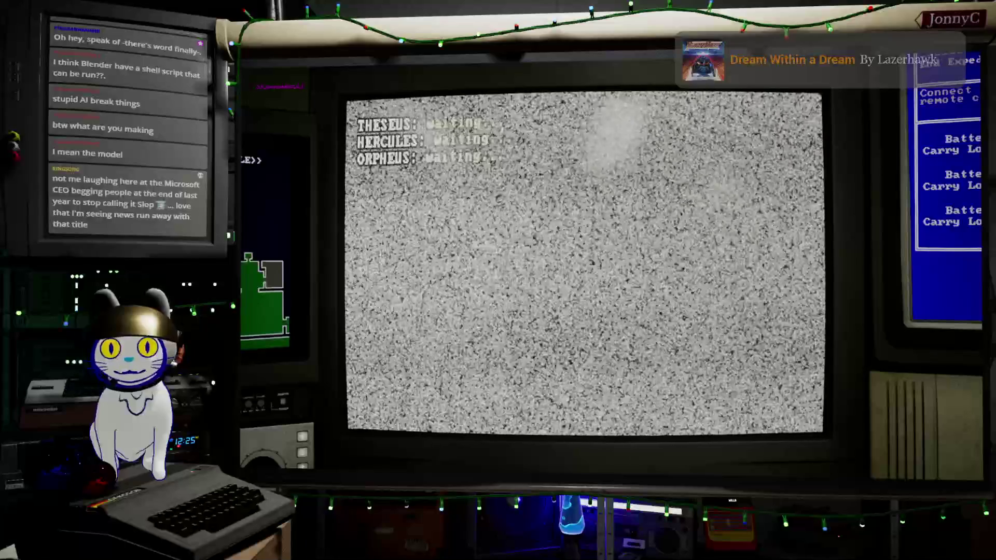
Step: Pilot THESEUS to the red button, summon ELVTR-A-01, and drive into the elevator
key(e)
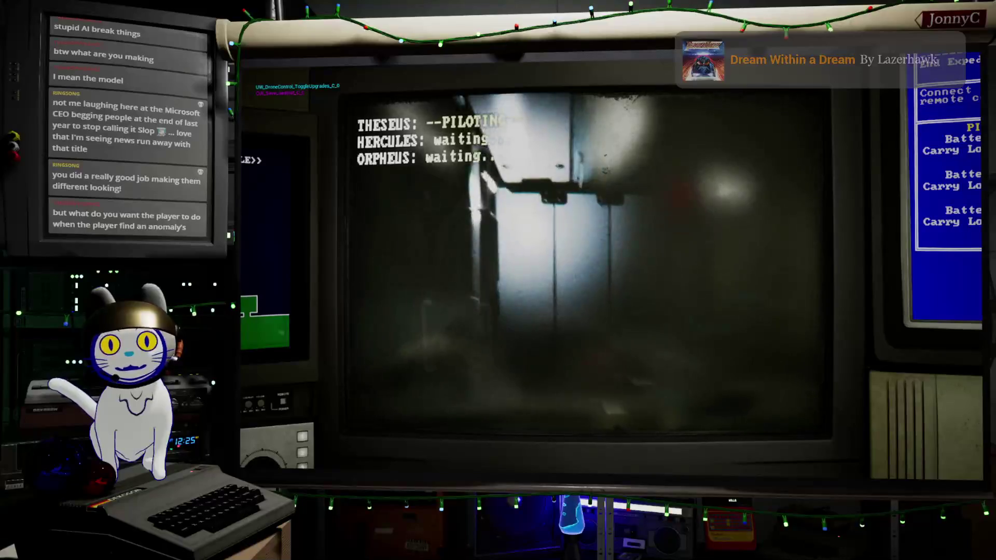
key(a)
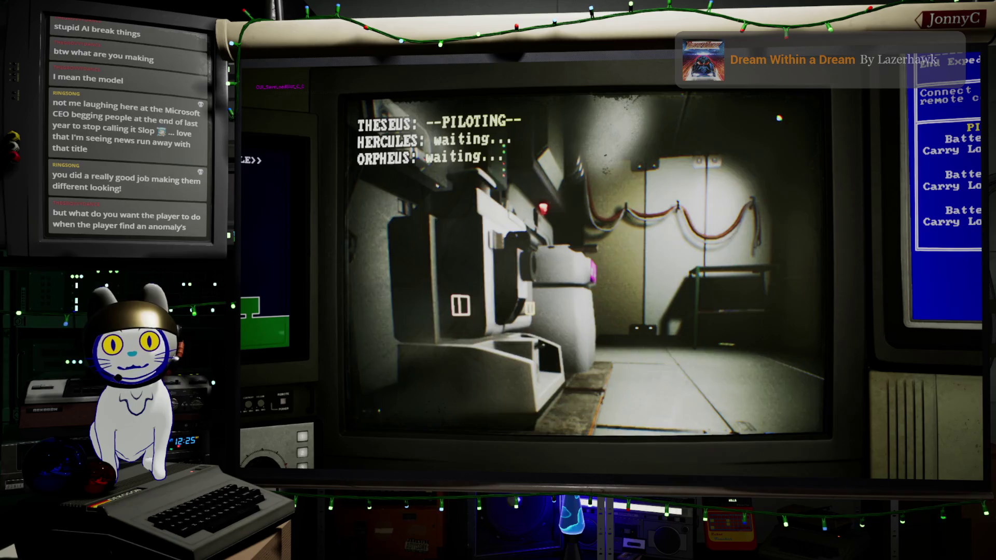
key(w)
key(w)
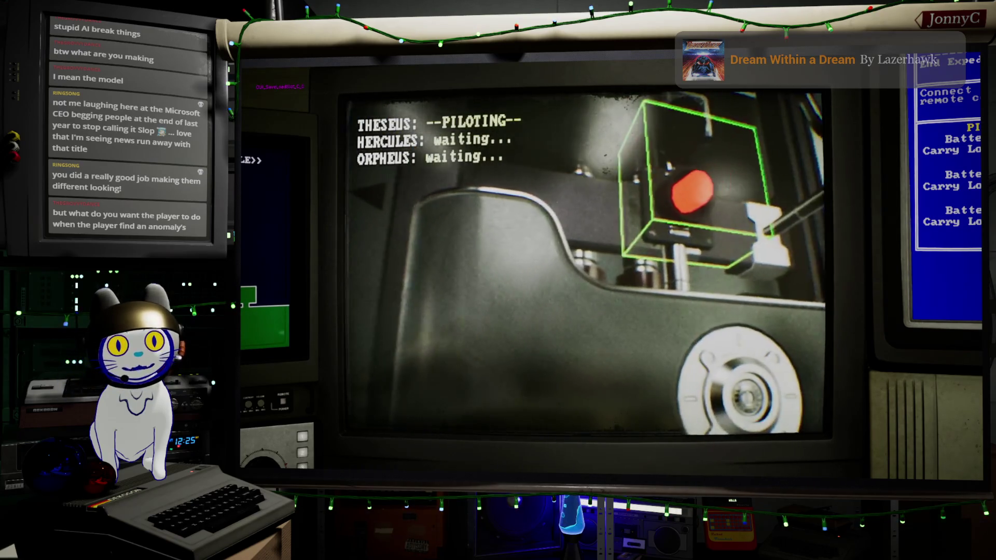
key(e)
click(542, 231)
key(w)
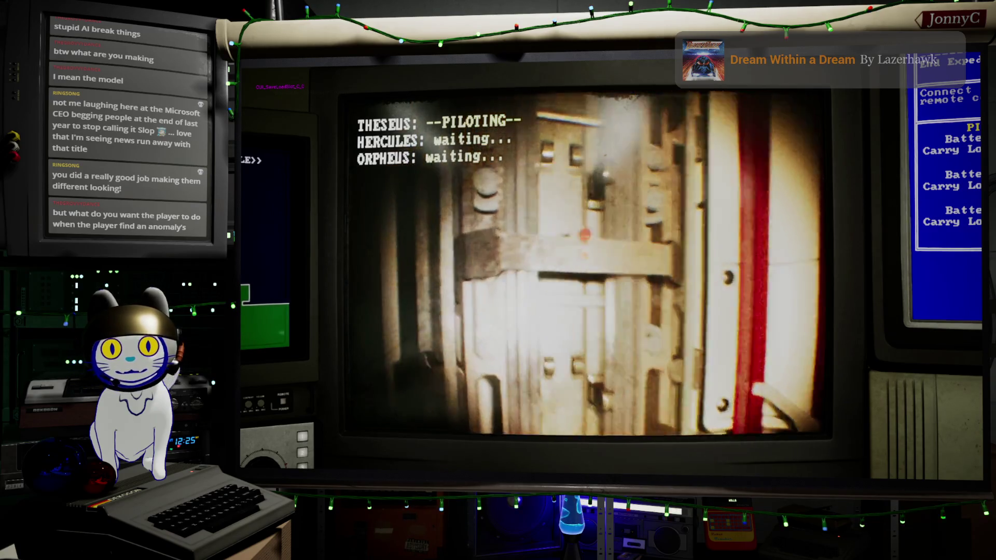
Step: List the elevator's devices, briefly move HERCULES, then return to THESEUS facing Drone Control
key(e)
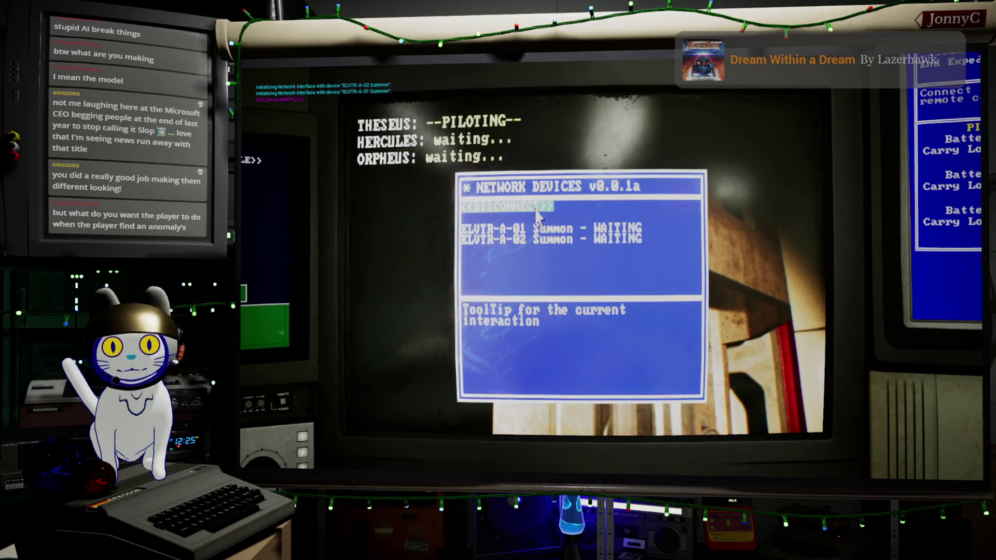
key(2)
key(w)
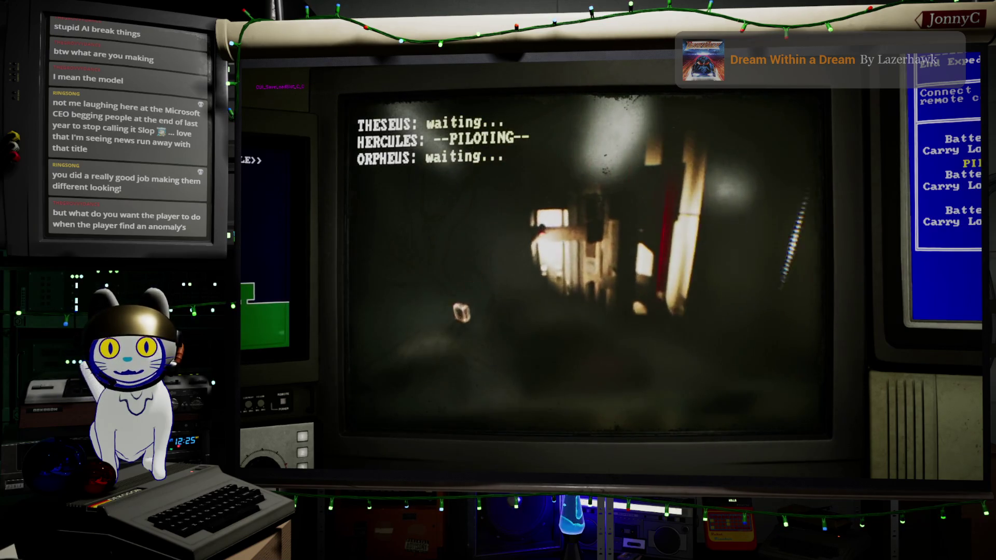
key(1)
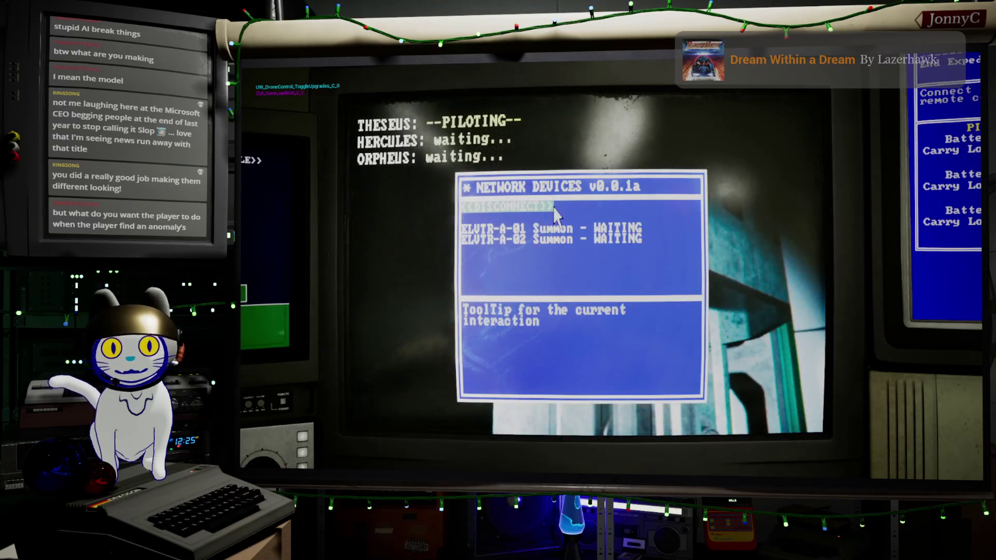
key(d)
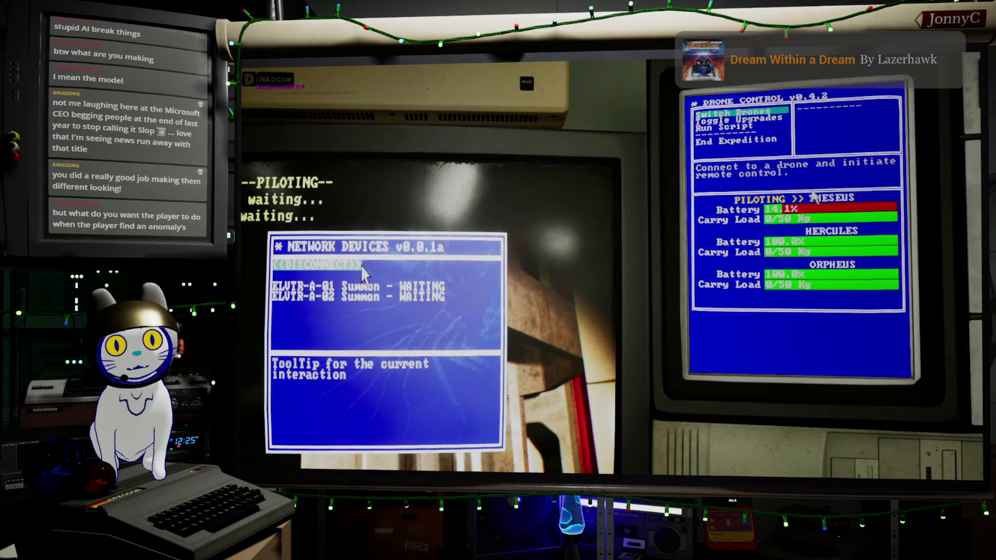
Step: Check the drone switch and upgrade lists, then focus on the central drone feed monitor
click(763, 115)
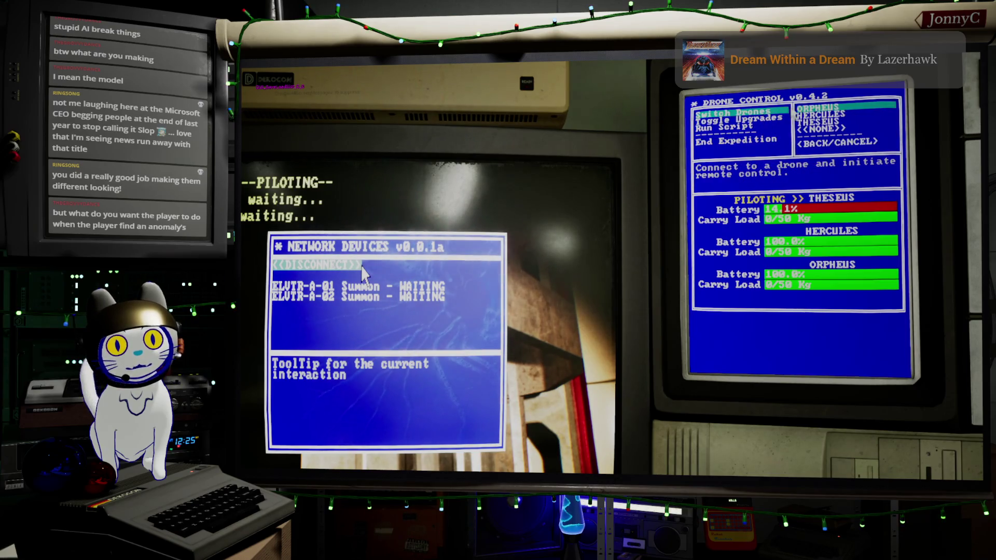
click(758, 120)
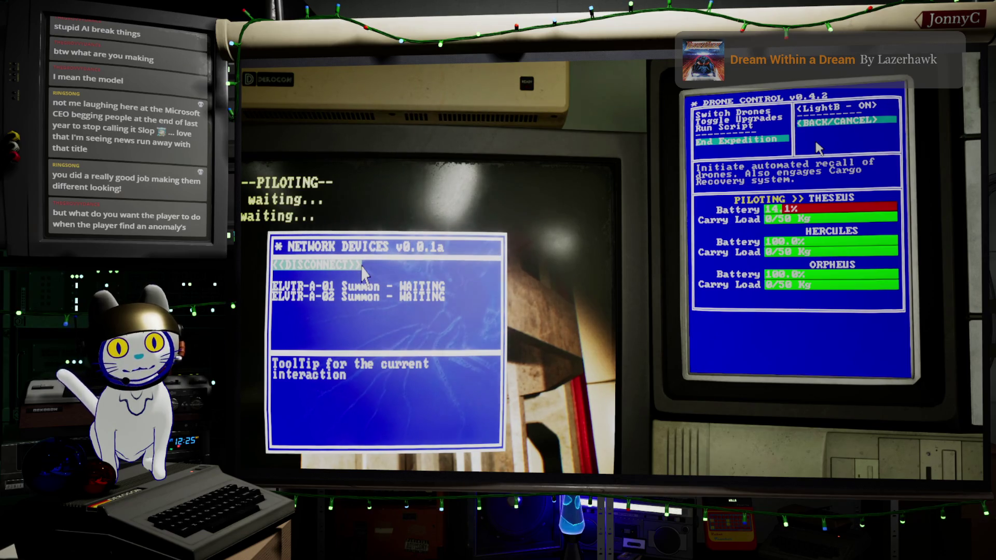
click(362, 271)
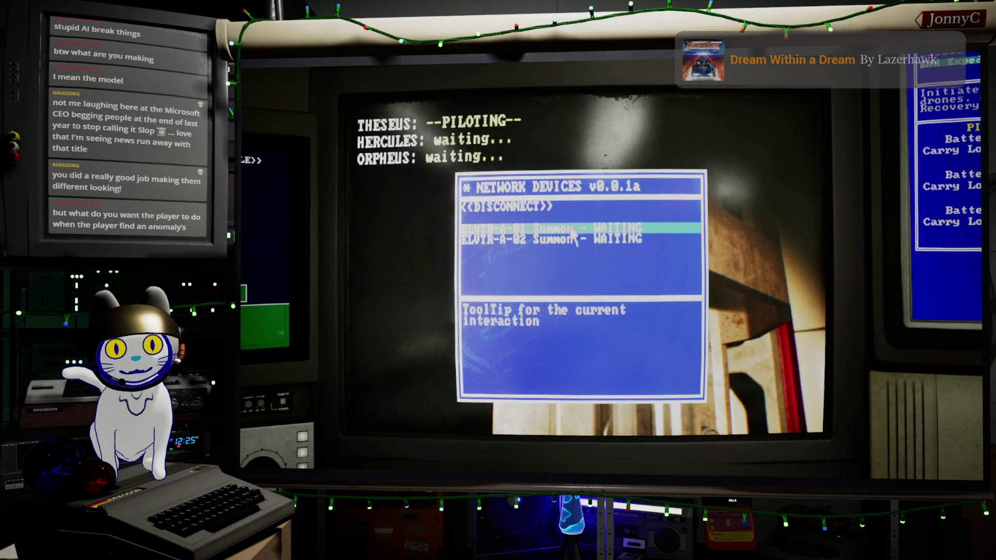
Step: Summon the elevators, disconnect, and look around the room as Hercules toward the orange desk
click(573, 239)
click(506, 206)
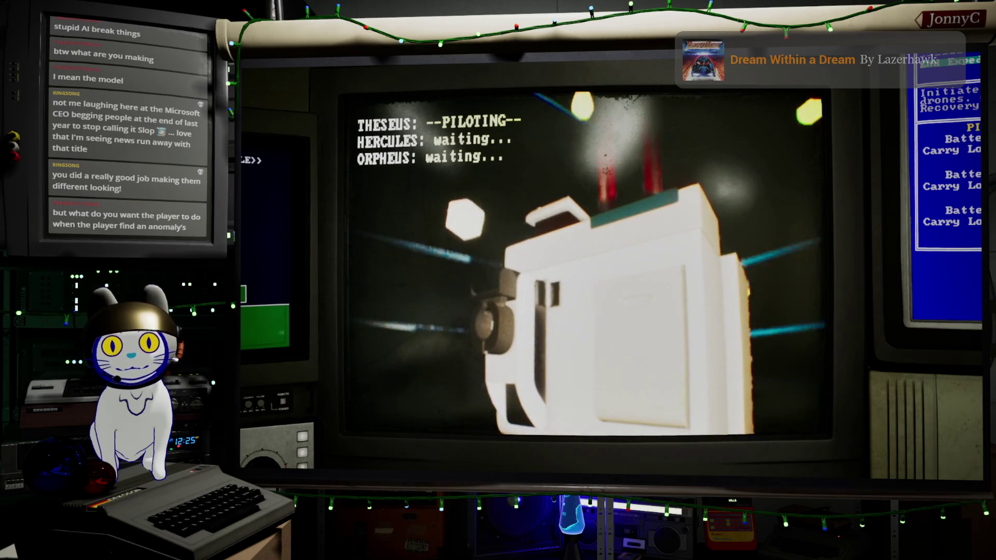
key(2)
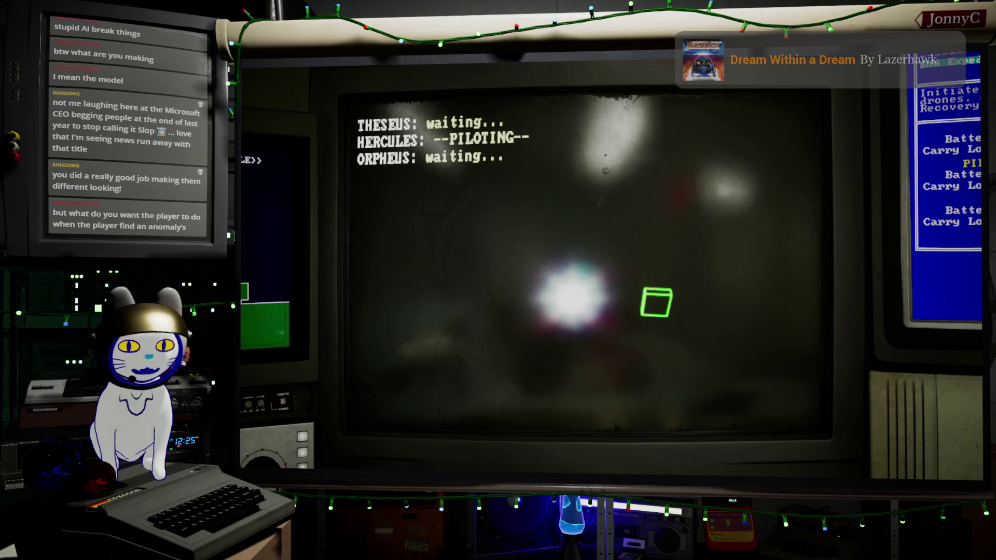
key(a)
key(d)
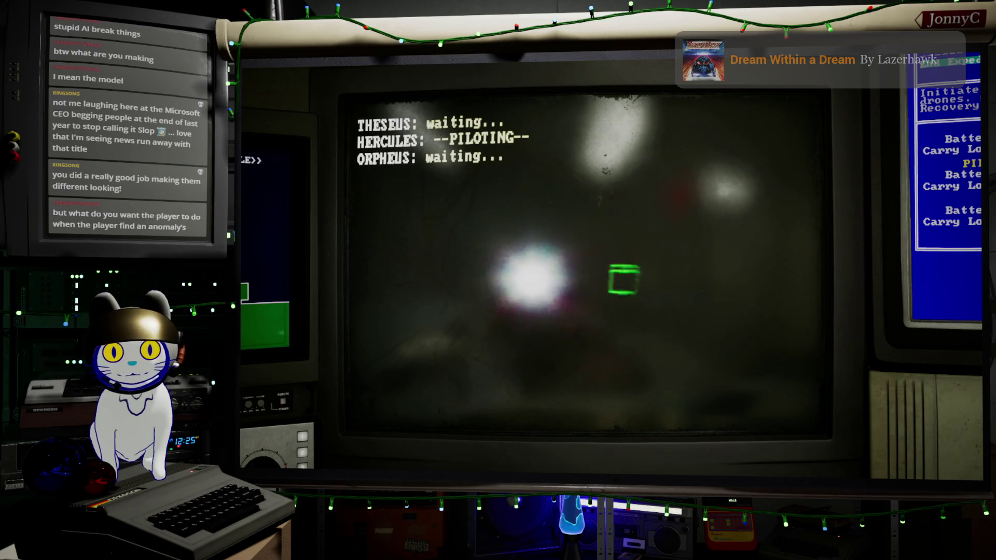
key(w)
Step: Fly Theseus up to the white robot, then switch to the AFFiNE design doc
key(1)
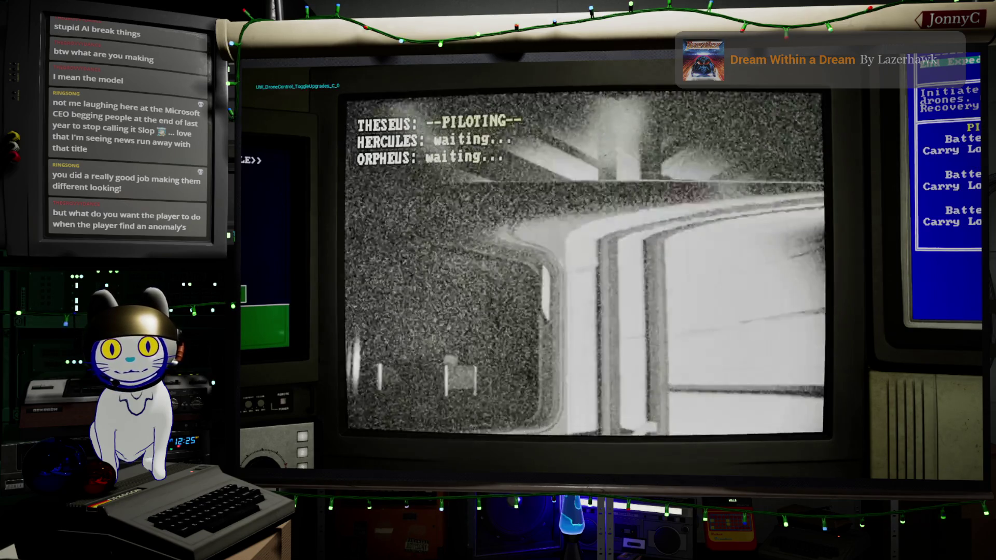
key(w)
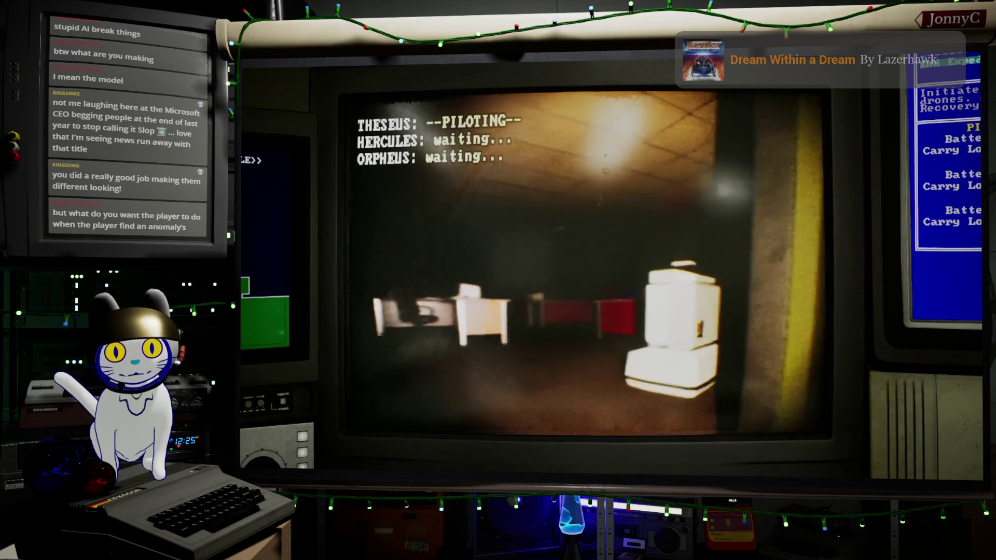
key(w)
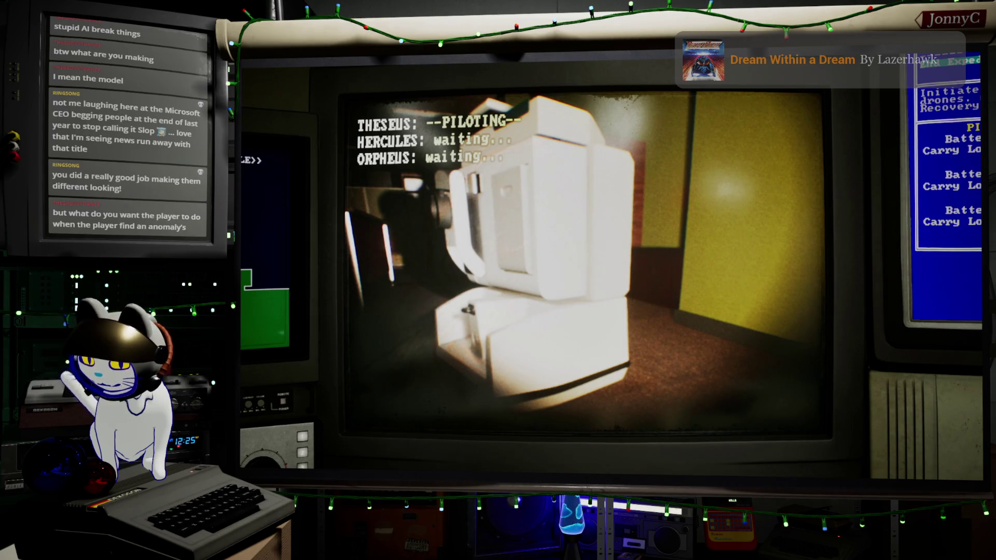
key(alt+Tab)
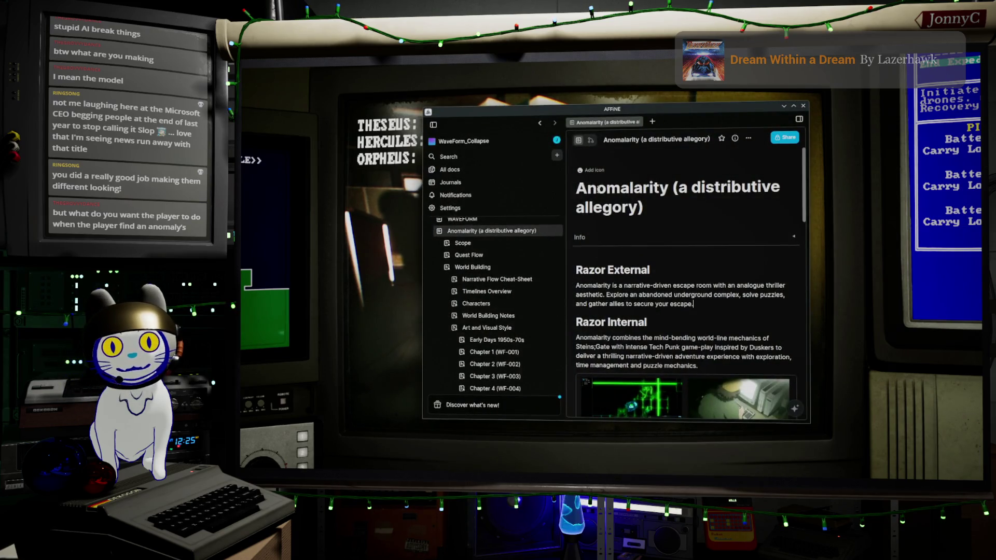
Step: Browse the Hercules - Cargo Unit reference images under Drone Reference
scroll(527, 252, down, 8)
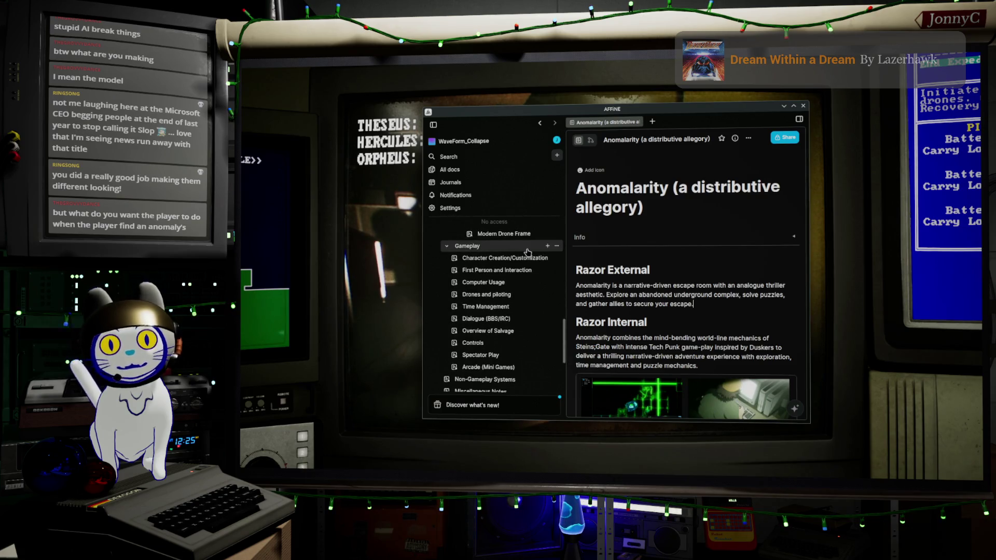
scroll(527, 252, up, 4)
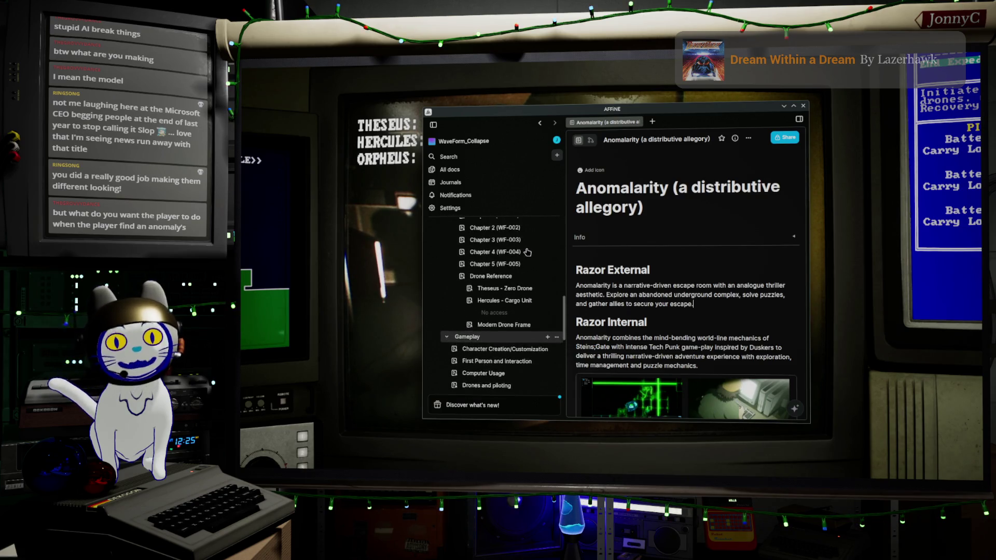
click(534, 293)
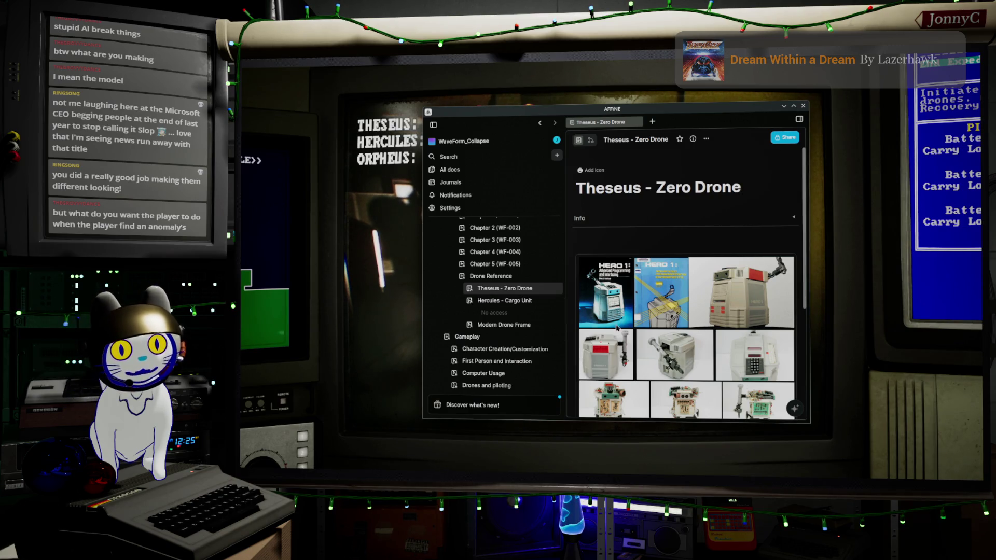
click(493, 302)
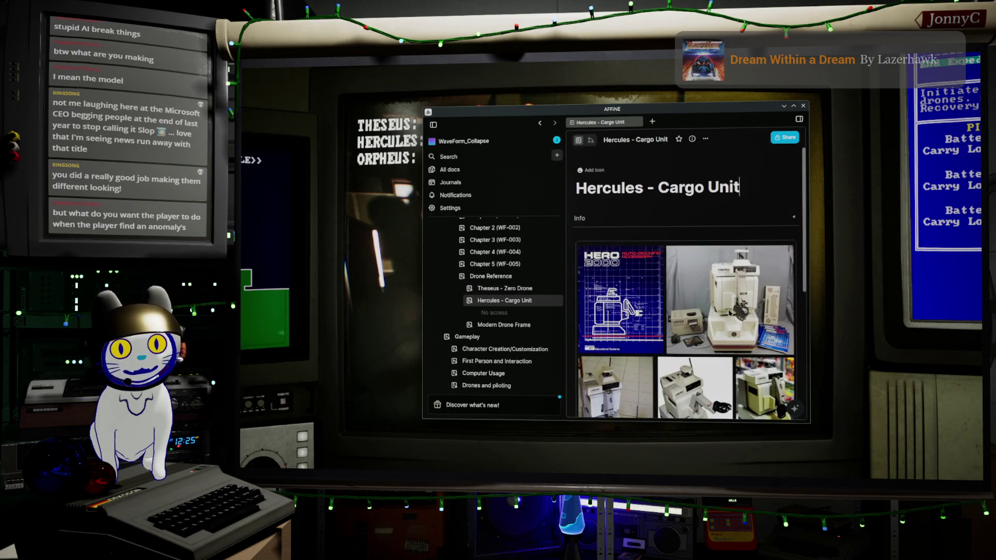
scroll(728, 320, down, 3)
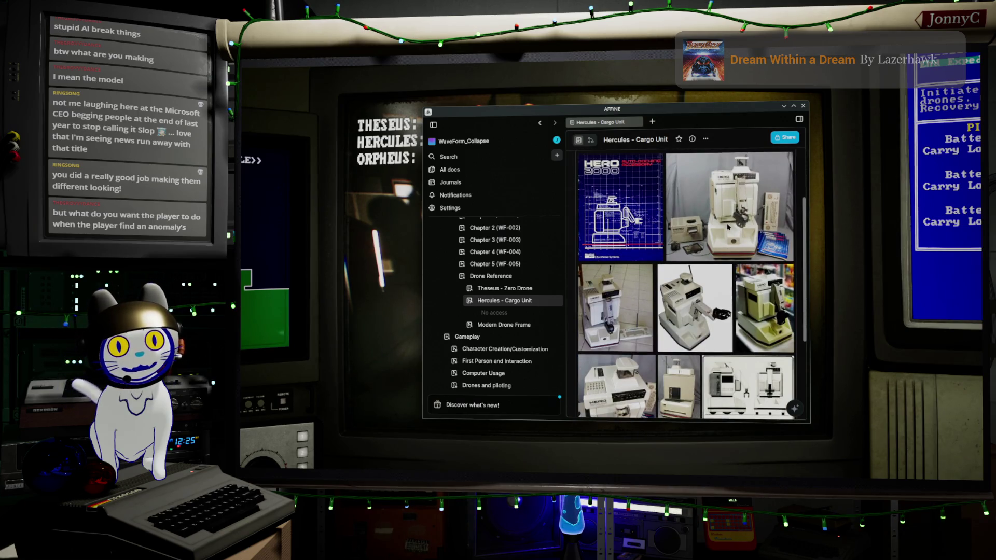
scroll(728, 226, up, 1)
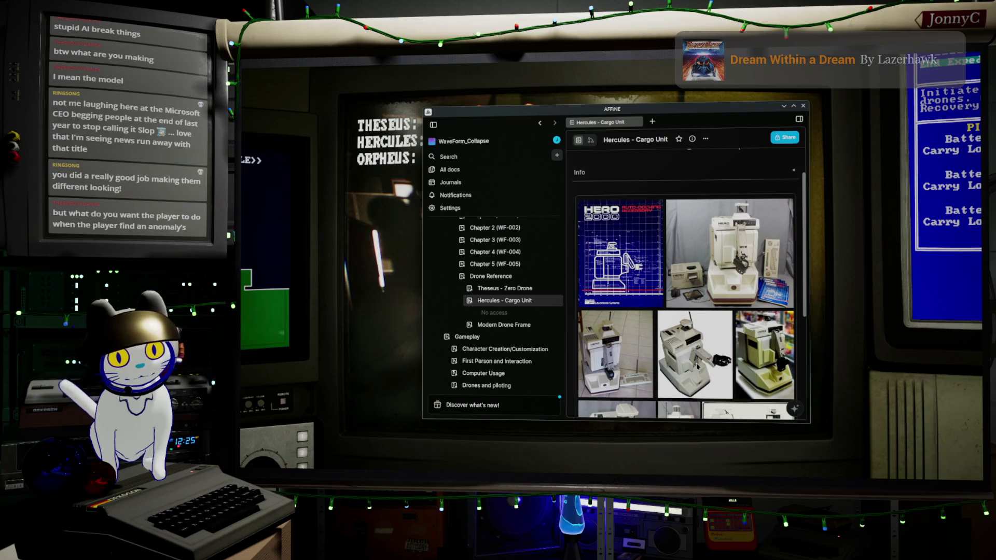
scroll(697, 366, down, 5)
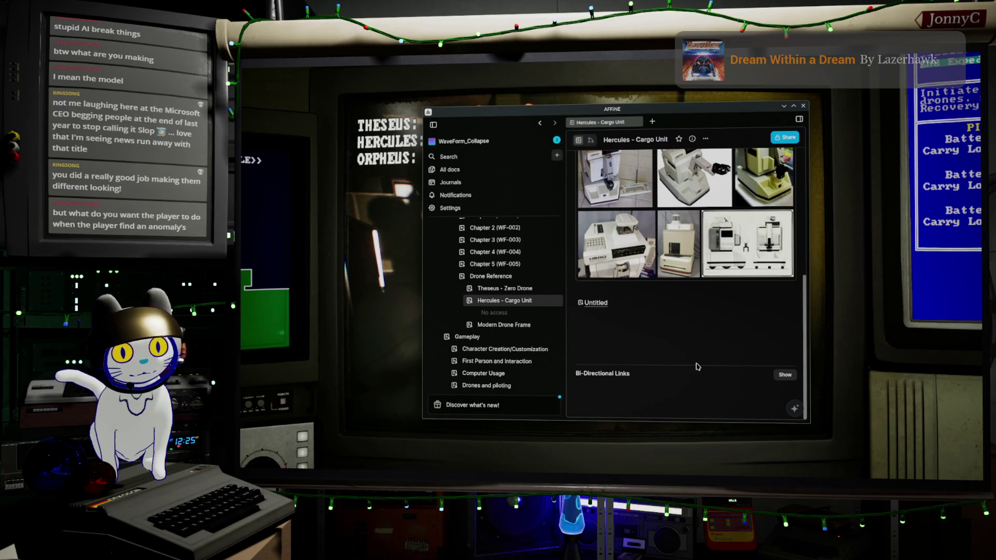
scroll(697, 366, up, 3)
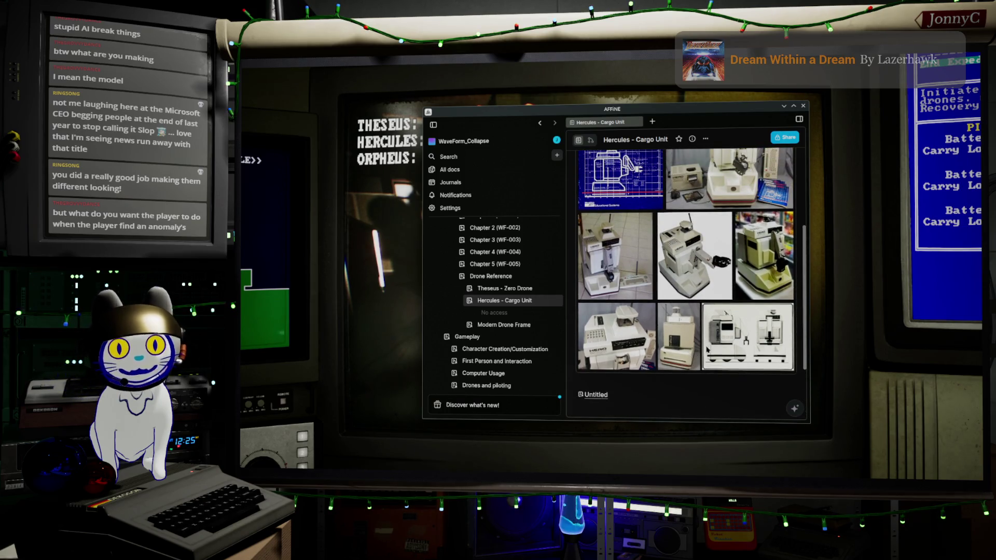
Step: Return to Theseus - Zero Drone and open its ZERO Drone Reference gallery enlarged
click(500, 288)
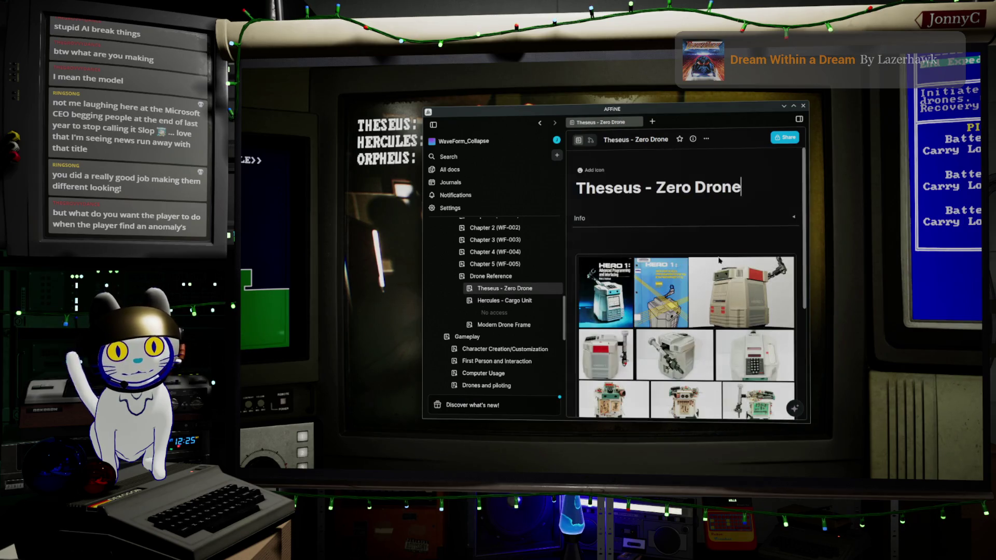
scroll(735, 300, down, 5)
scroll(735, 299, down, 1)
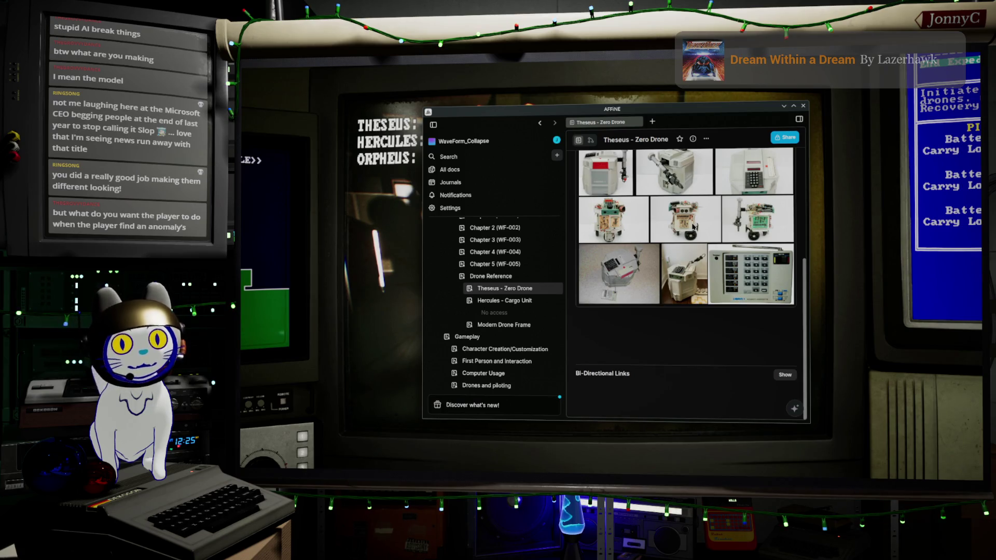
click(692, 227)
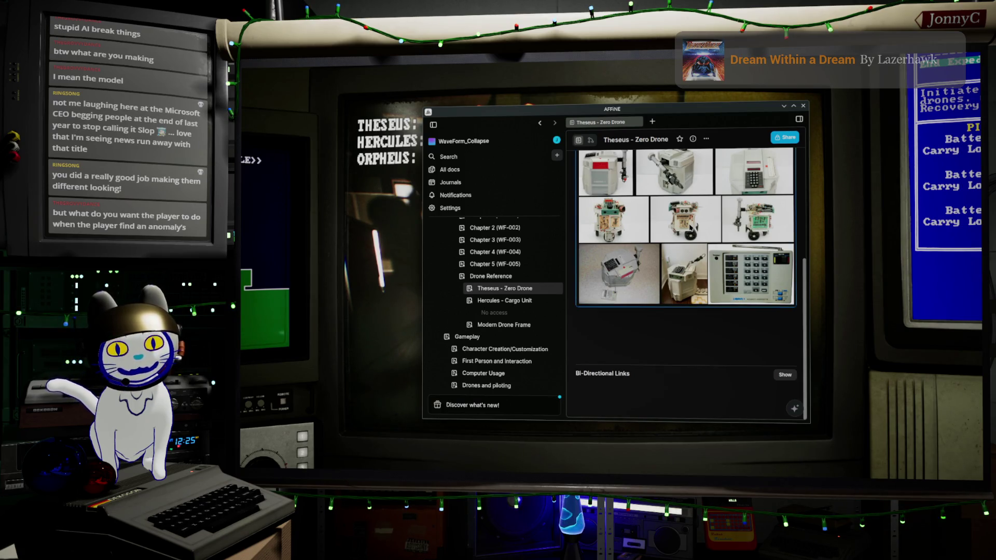
double_click(689, 227)
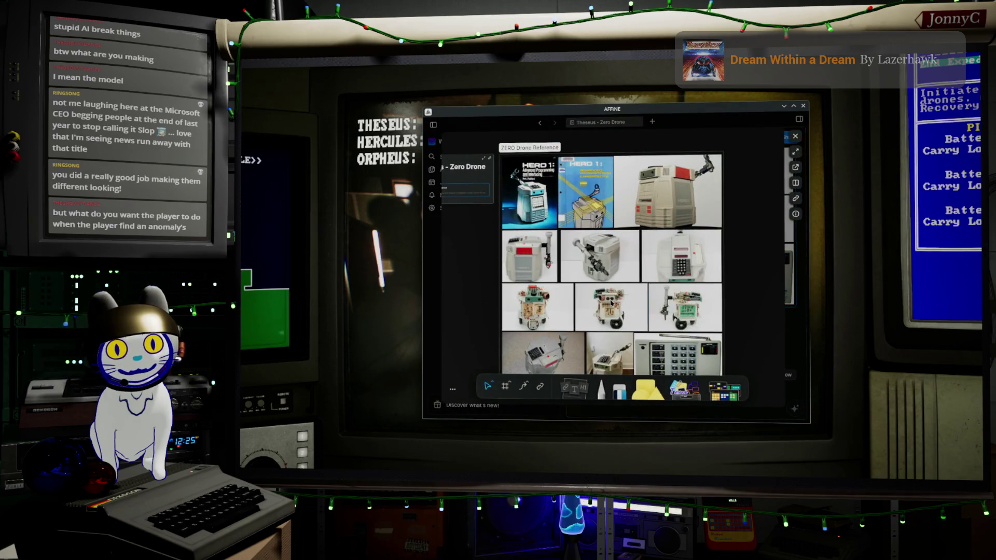
Step: Open a Theseus robot reference photo full size in the image viewer
double_click(610, 303)
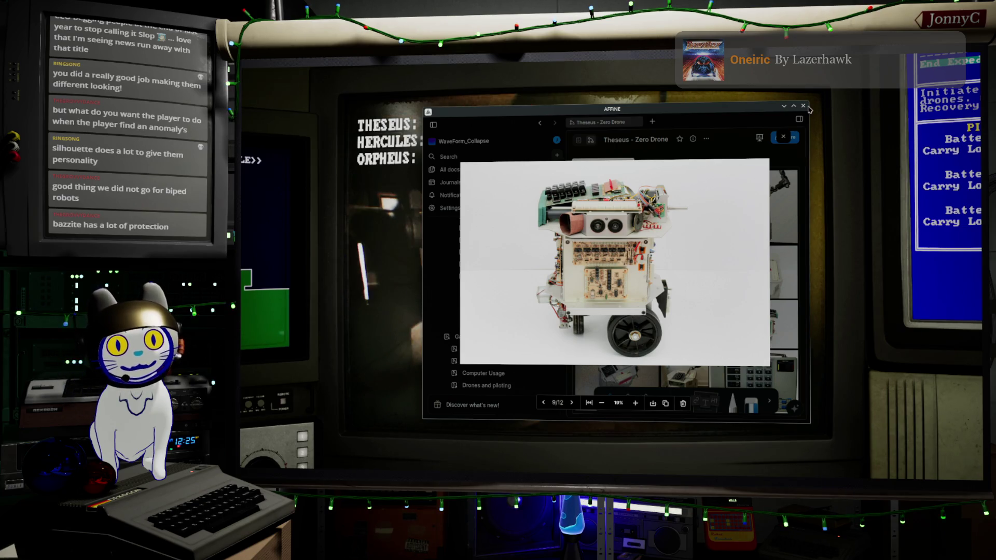
Step: Back in the game, fly Theseus to the yellow wall switch and disconnect from its devices
click(784, 106)
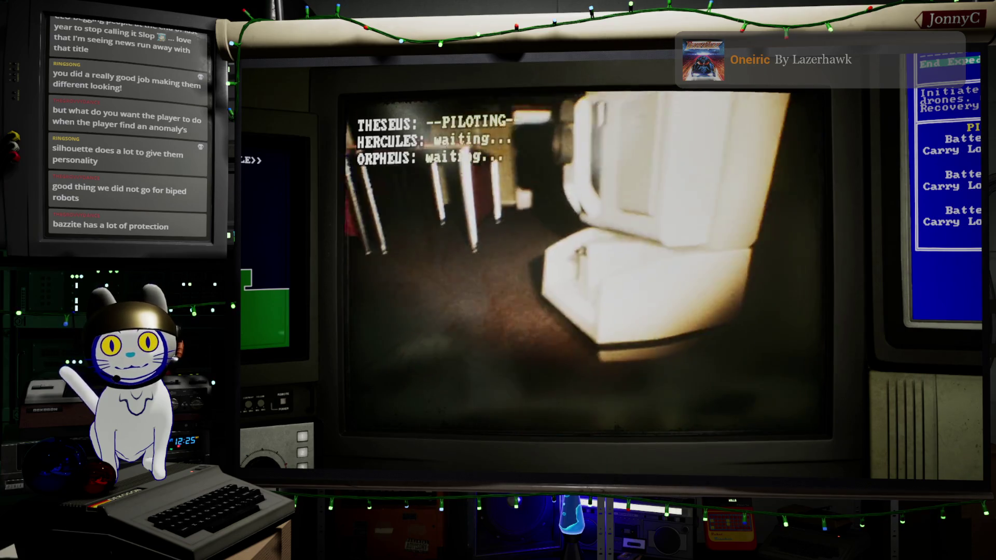
key(w)
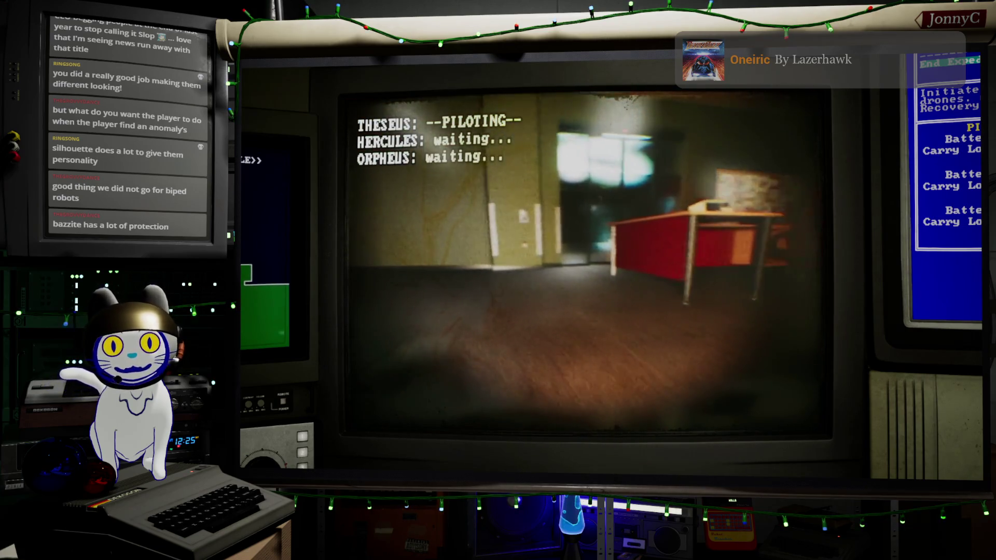
key(w)
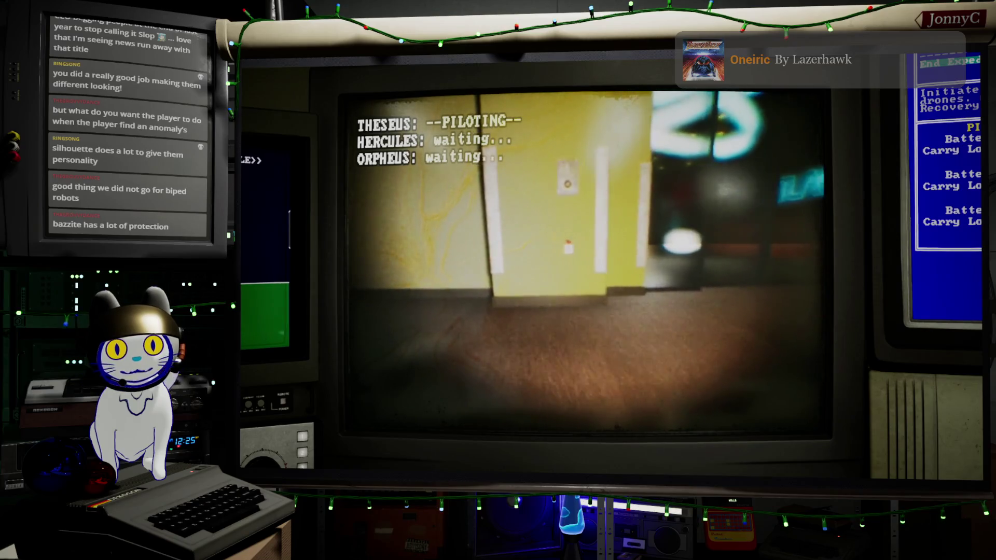
click(590, 265)
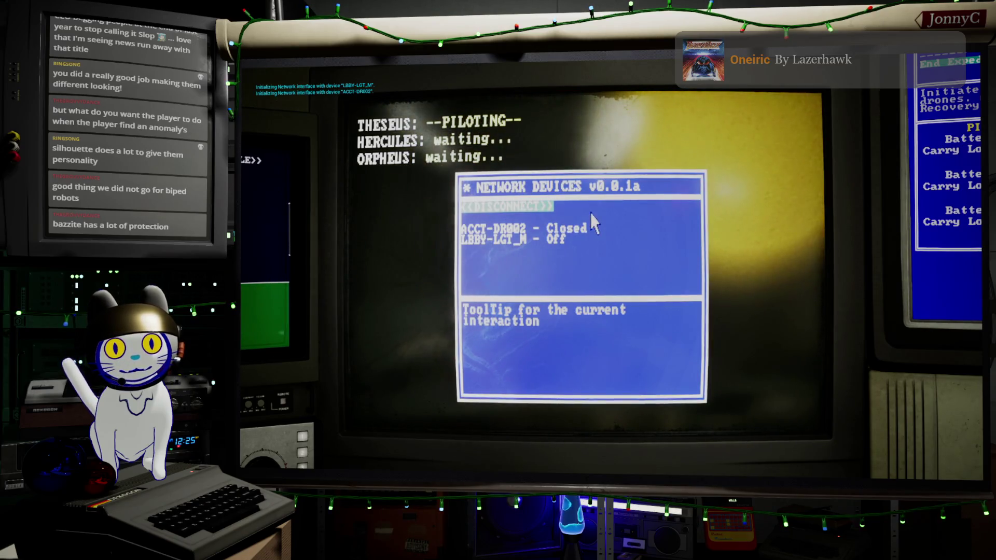
click(549, 206)
Step: Fly Theseus under the desk and out through the lobby to the ATLANTIS counter
key(a)
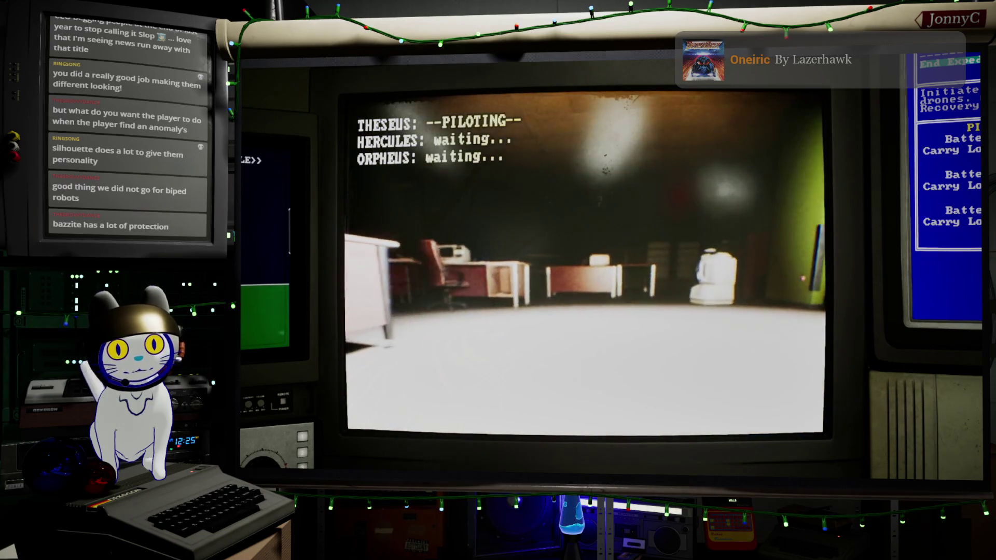
key(a)
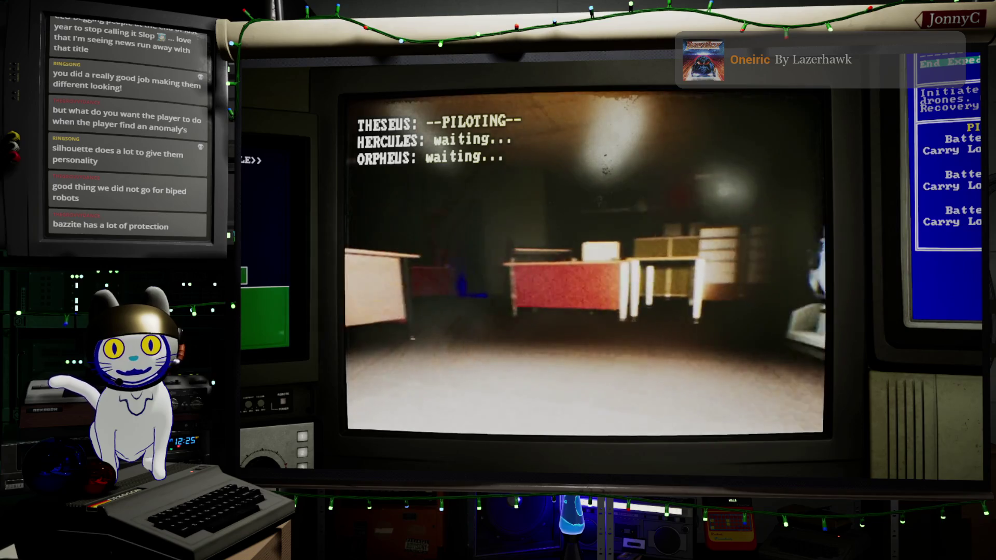
key(w)
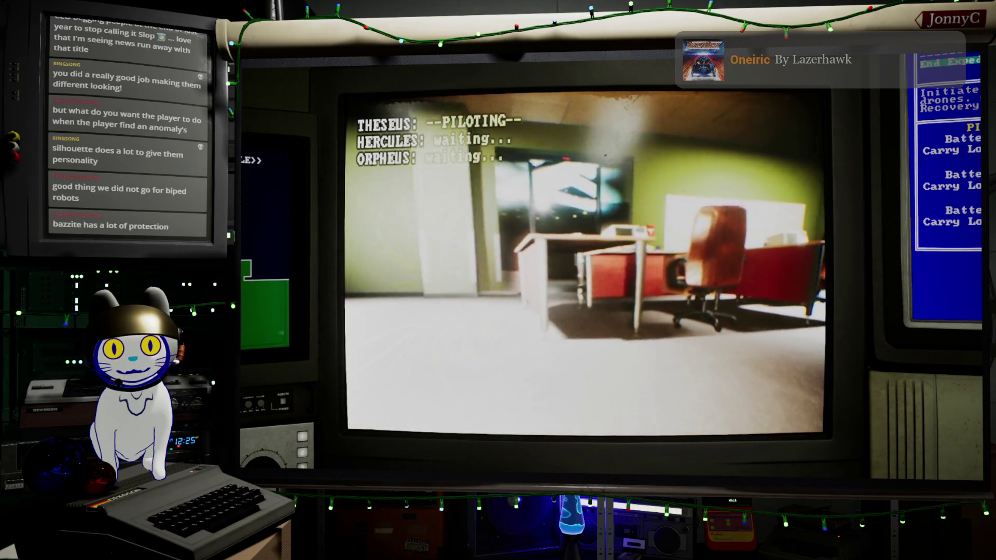
key(w)
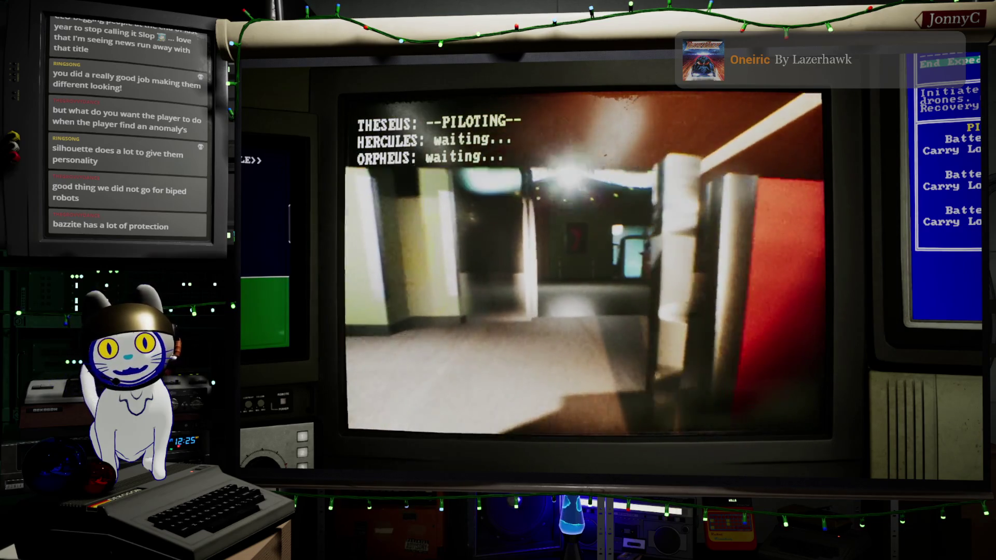
key(w)
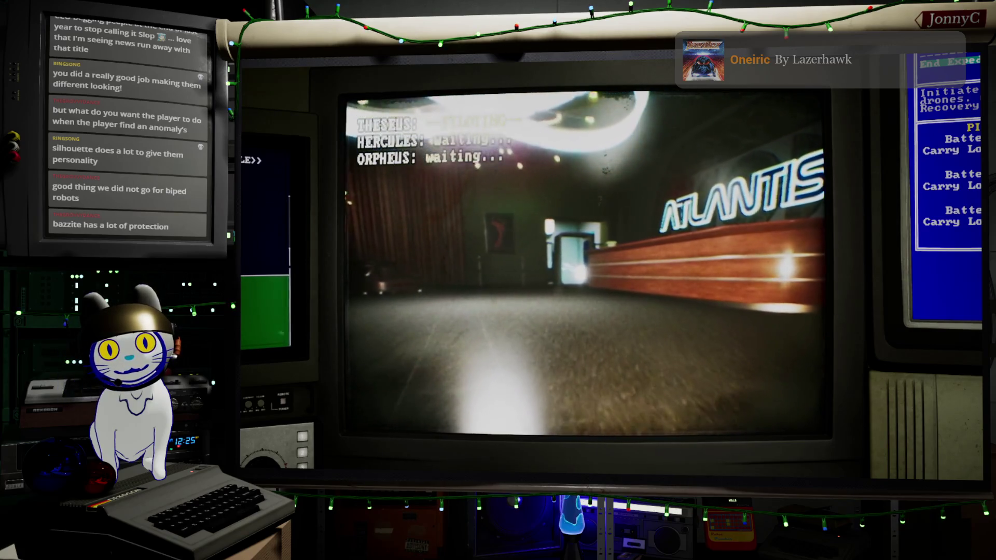
key(w)
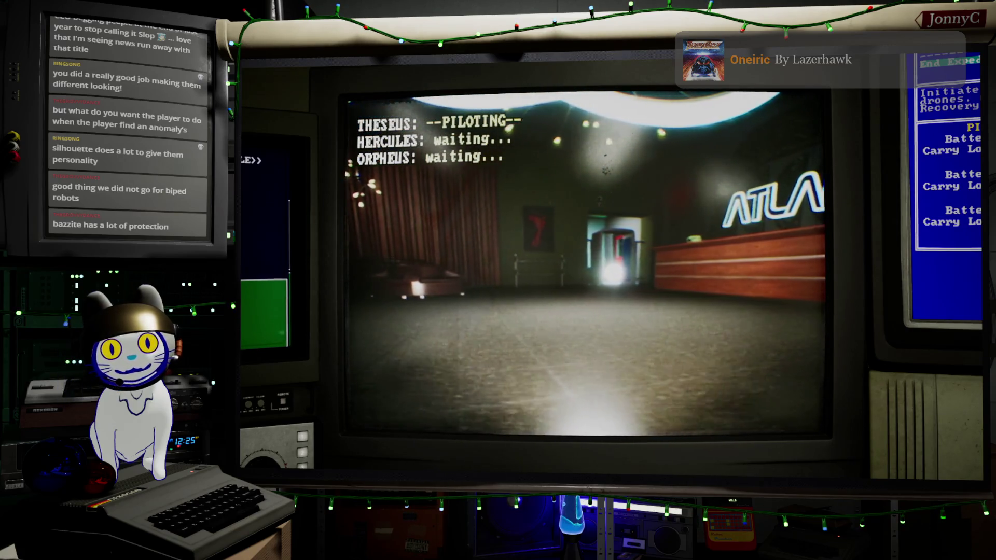
Step: Steer Theseus back into the office and choose End Expedition on the drone console
key(a)
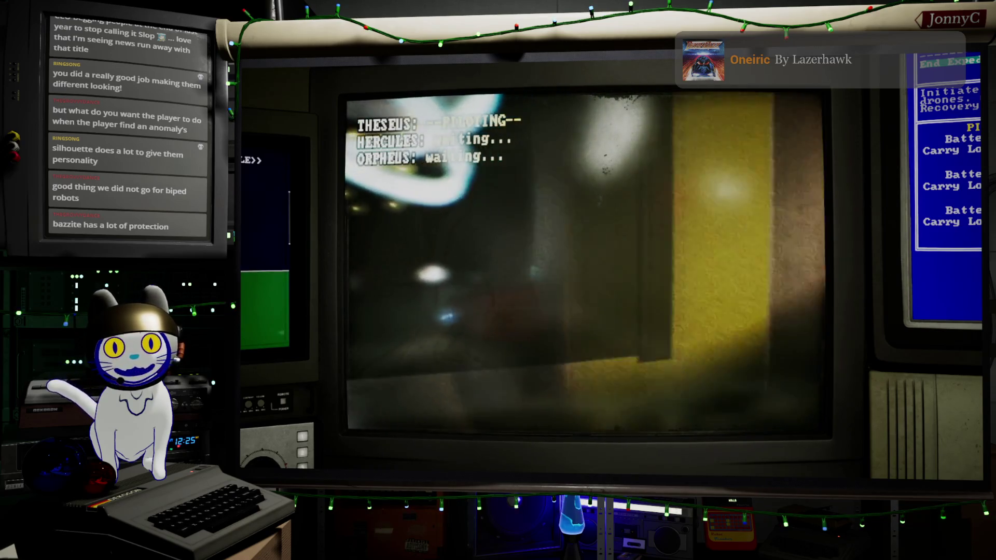
key(a)
key(w)
key(a)
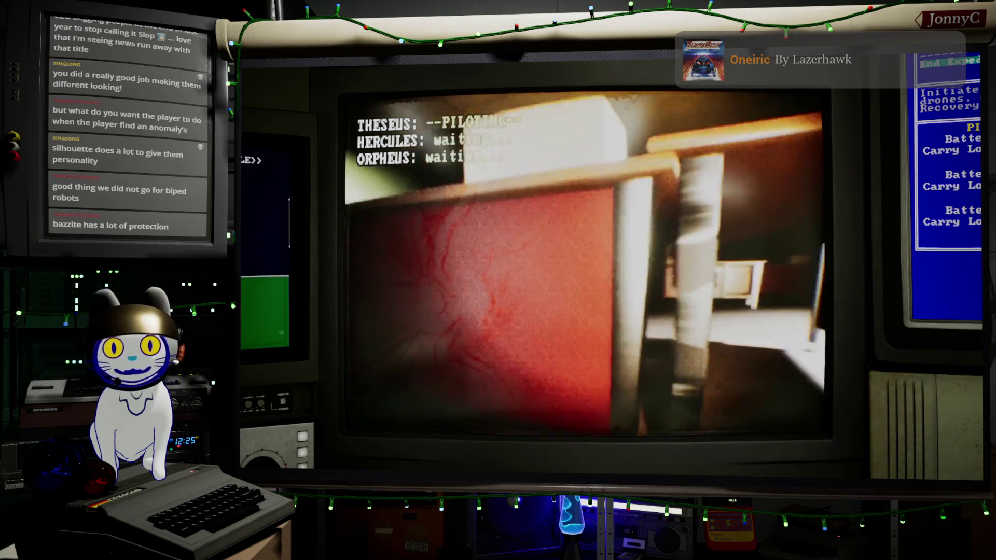
key(w)
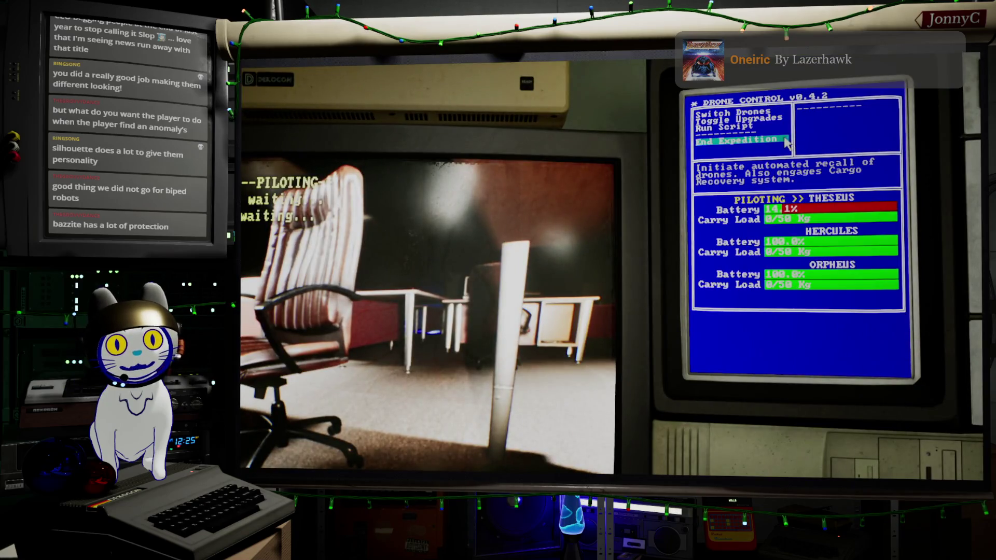
click(787, 144)
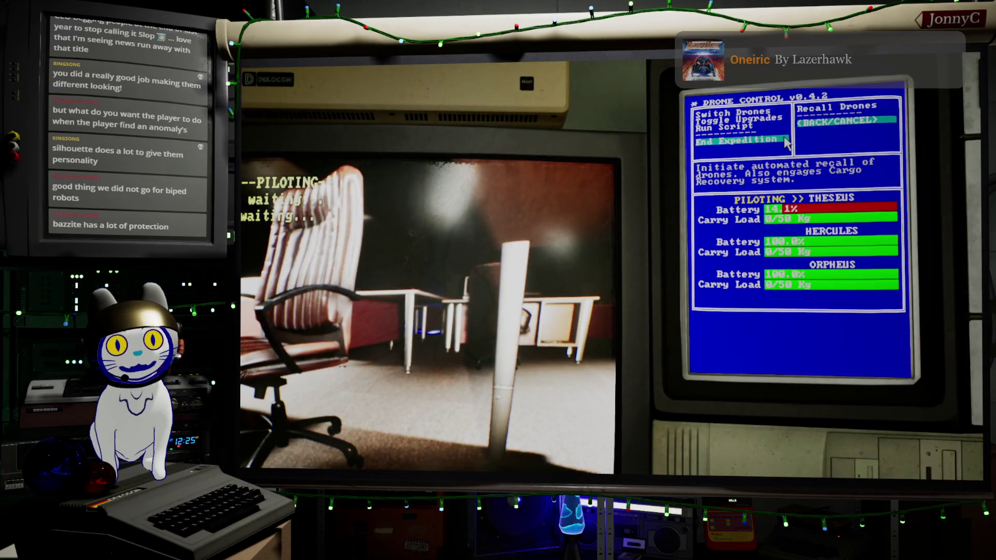
Step: Recall all drones to end the play-test, then frame the whole level in the editor
click(837, 106)
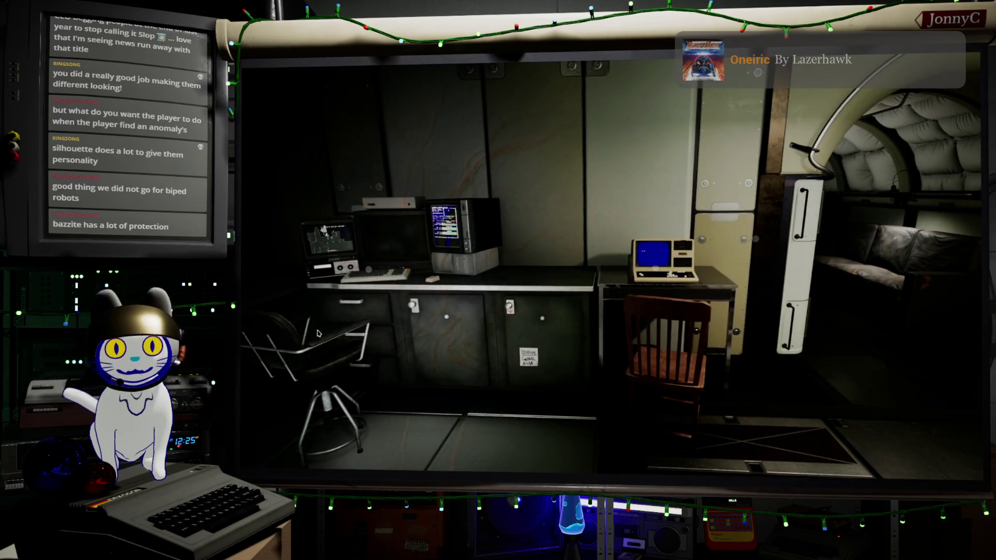
key(Escape)
key(f)
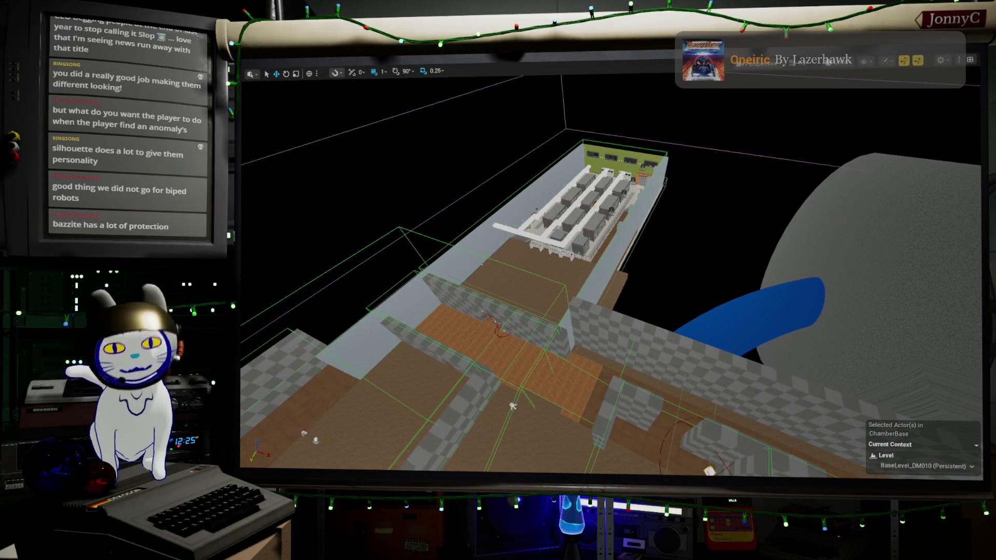
Step: Select the facility building, leave fullscreen, minimize Unreal and bring Blender forward
click(638, 188)
key(F11)
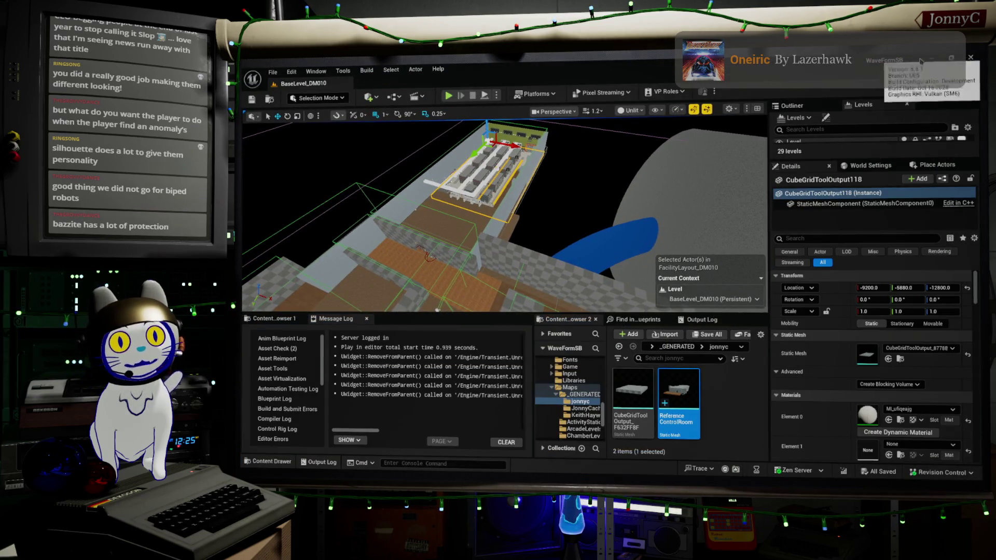
click(931, 62)
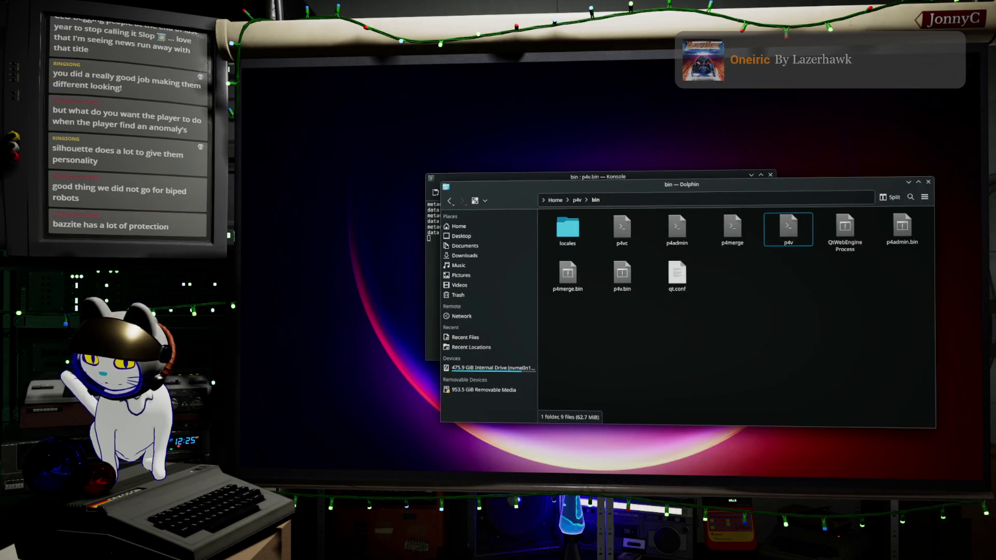
key(alt+Tab)
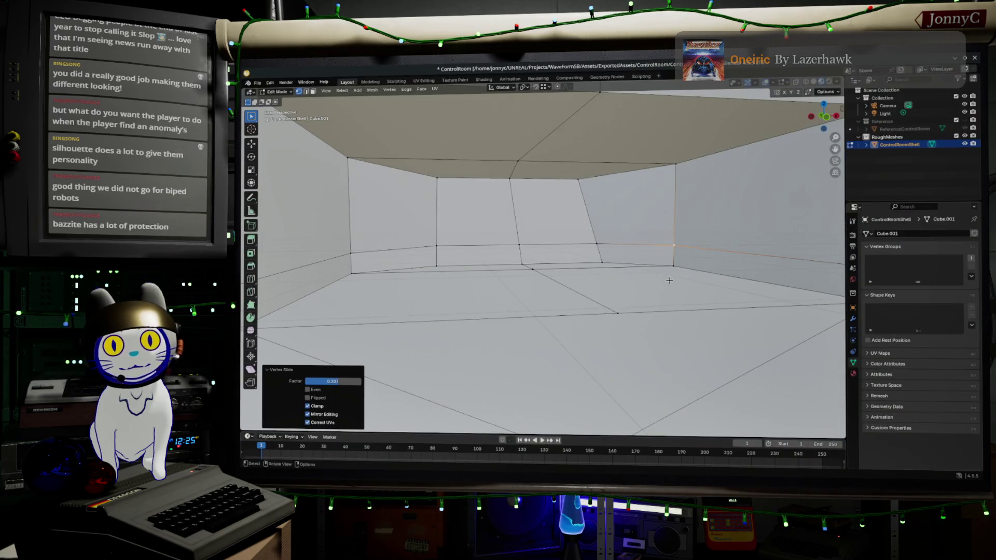
mouse_move(518, 243)
middle_down()
mouse_move(422, 240)
mouse_move(357, 256)
mouse_move(346, 244)
mouse_move(415, 252)
middle_up()
mouse_move(488, 280)
middle_down()
mouse_move(521, 293)
mouse_move(513, 321)
mouse_move(454, 277)
mouse_move(465, 285)
mouse_move(437, 295)
mouse_move(411, 253)
middle_up()
mouse_move(467, 266)
middle_down()
mouse_move(460, 258)
mouse_move(362, 275)
mouse_move(374, 282)
middle_up()
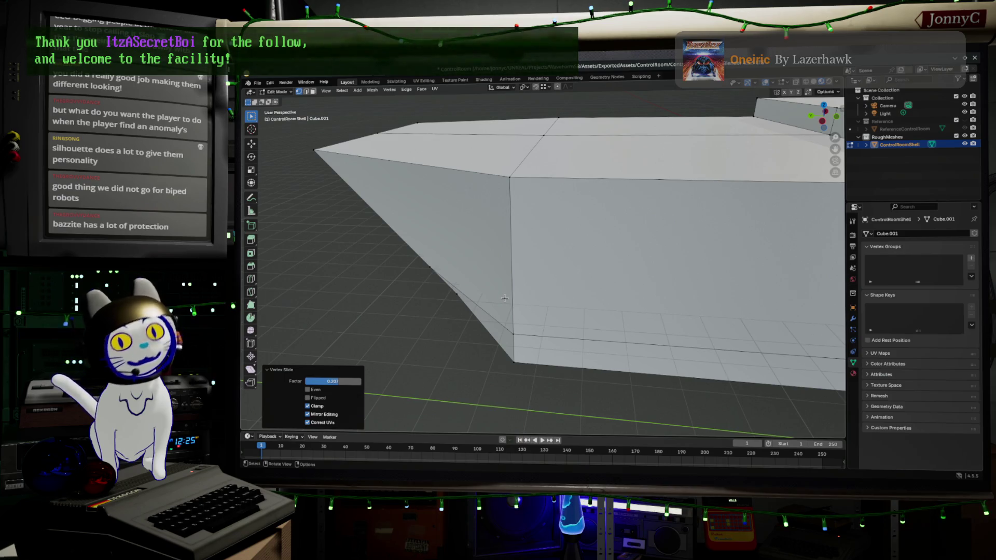
mouse_move(526, 304)
middle_down()
mouse_move(462, 296)
mouse_move(559, 338)
mouse_move(533, 326)
mouse_move(556, 316)
mouse_move(790, 409)
mouse_move(667, 338)
mouse_move(565, 182)
mouse_move(640, 269)
mouse_move(557, 210)
middle_up()
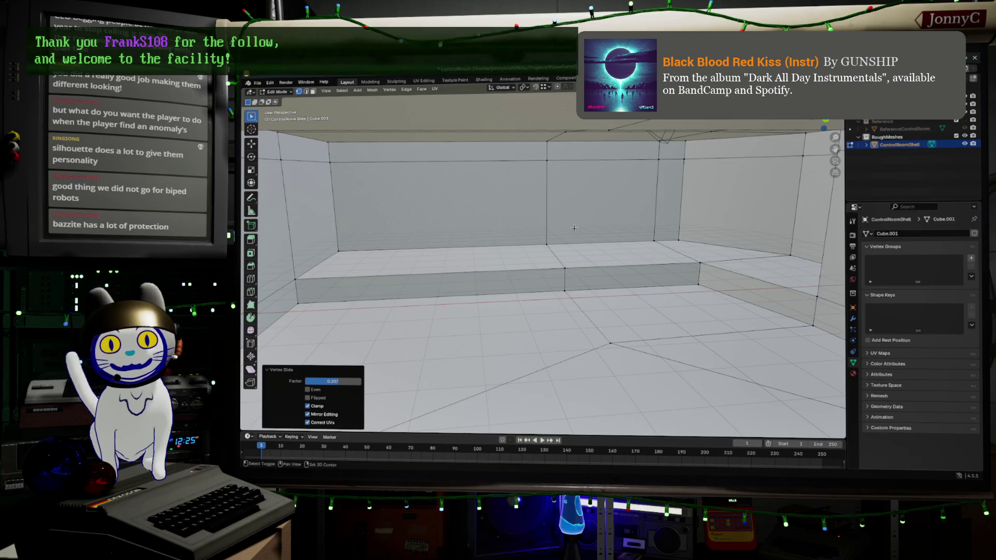
middle_drag(568, 225, 587, 242)
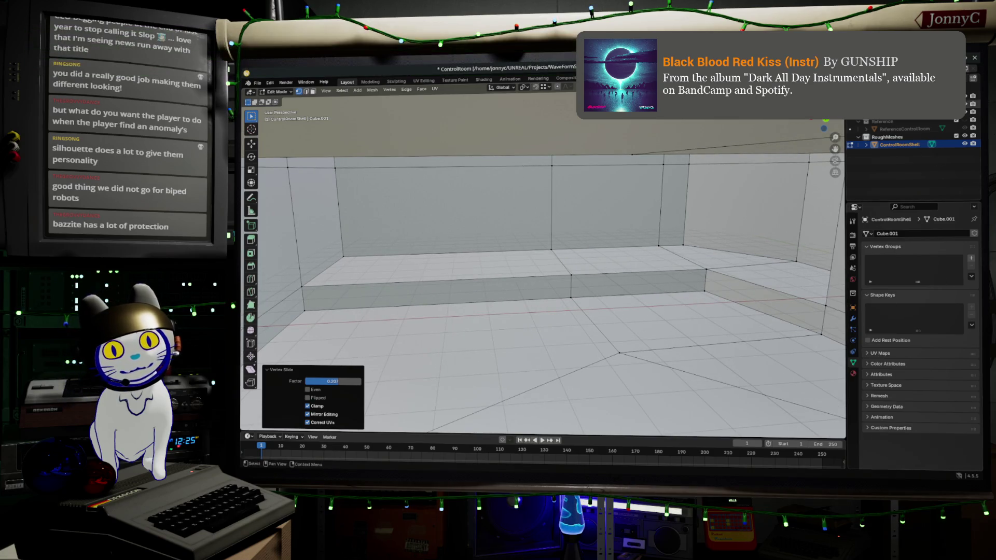